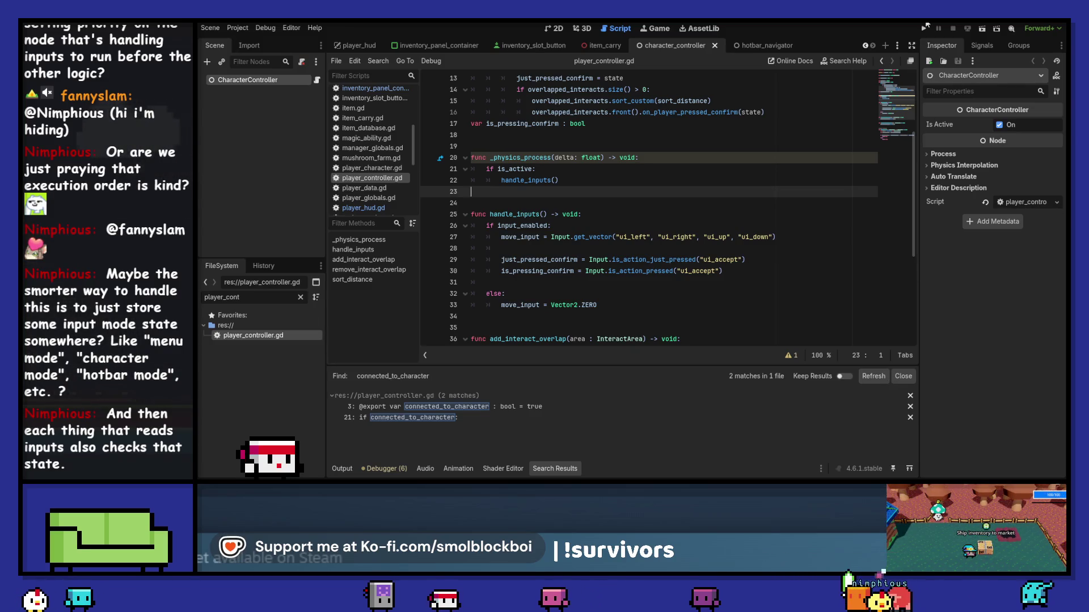
# Run the project, load mushroom_farm.tscn, and scroll the hotbar while walking with A and D.
pyautogui.click(922, 27)
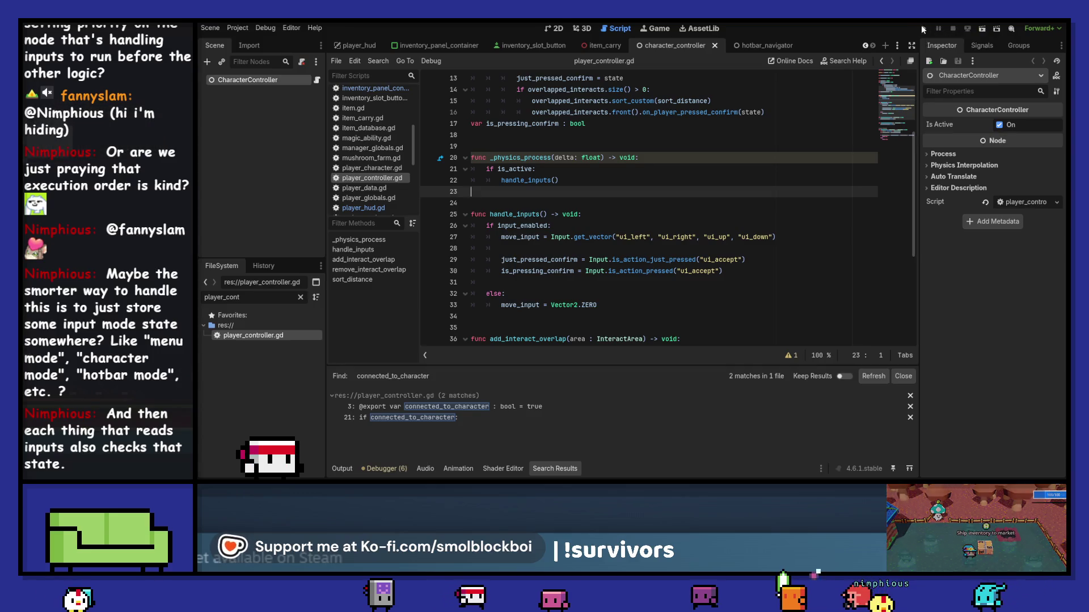
pyautogui.click(681, 278)
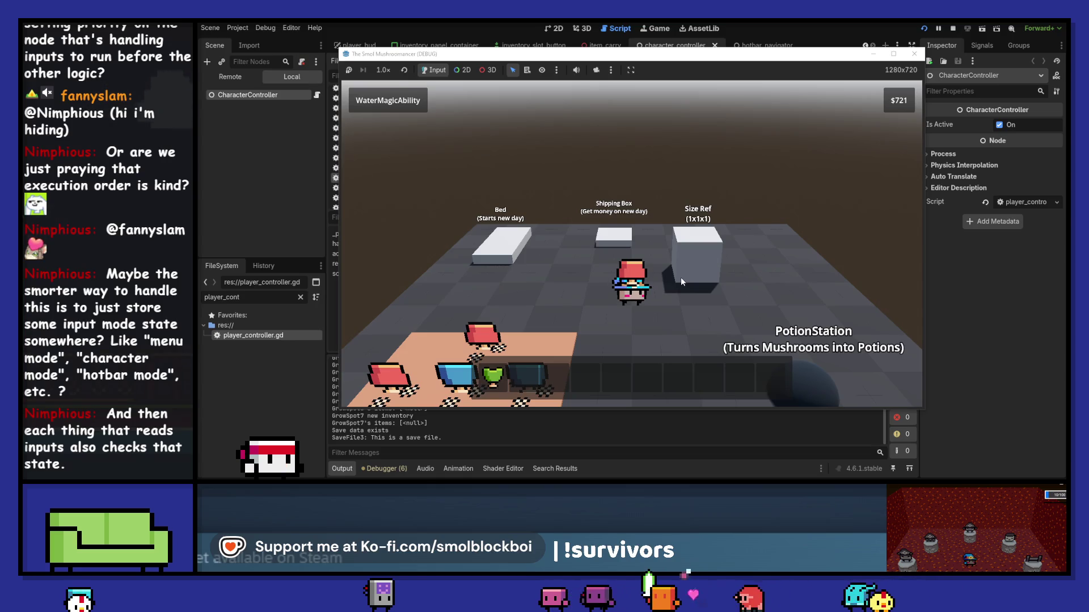
pyautogui.scroll(-3, 652, 371)
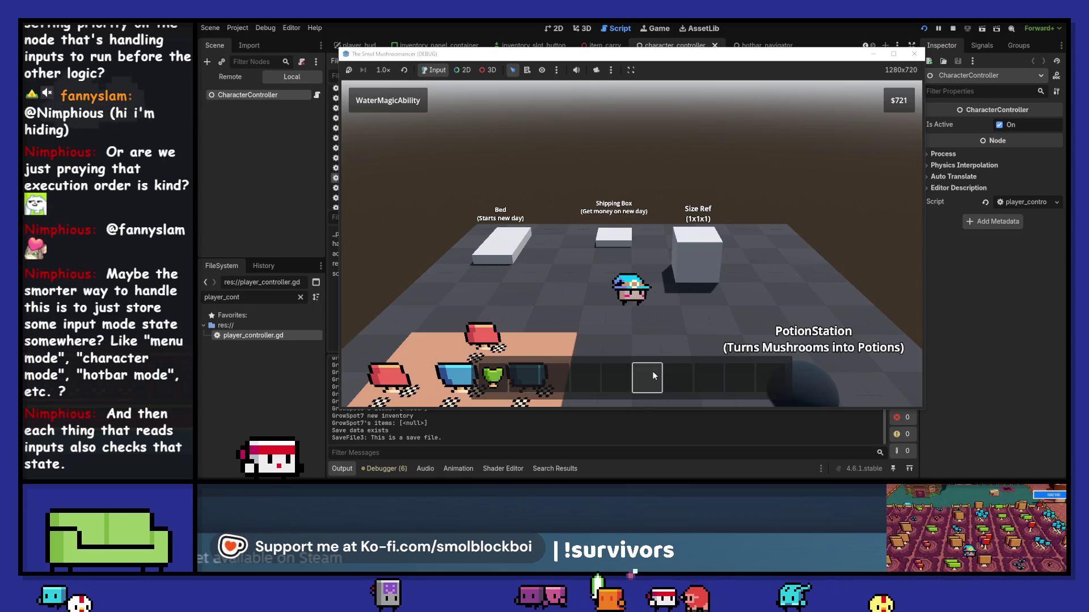
pyautogui.press('d')
pyautogui.scroll(2, 719, 300)
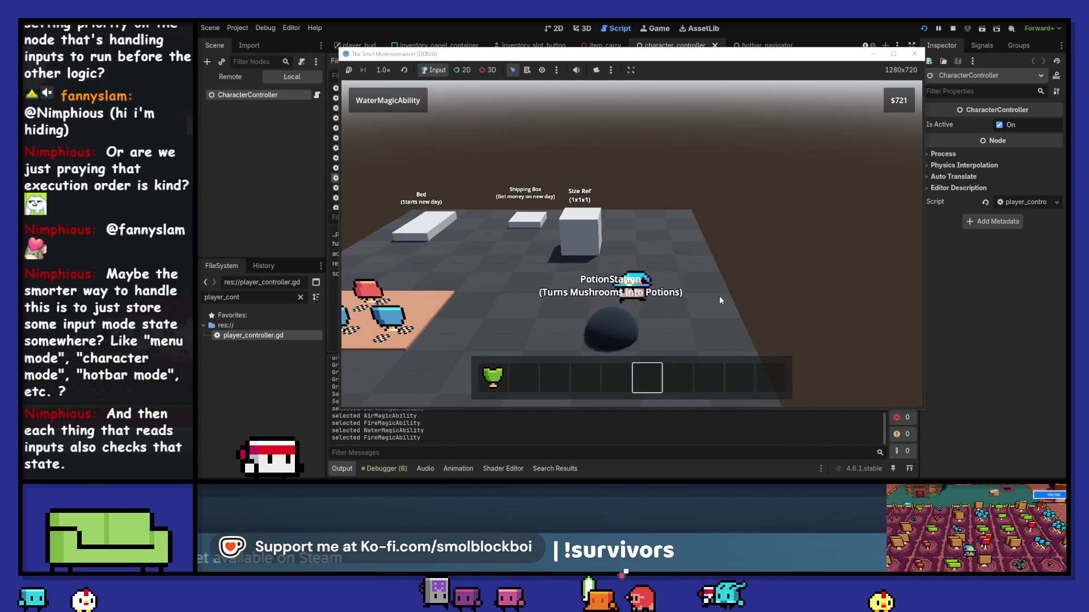
pyautogui.press('a')
pyautogui.press('d')
pyautogui.press('a')
# Keep walking with WASD while scrolling the wheel up and down to shift the hotbar highlight.
pyautogui.scroll(1, 720, 299)
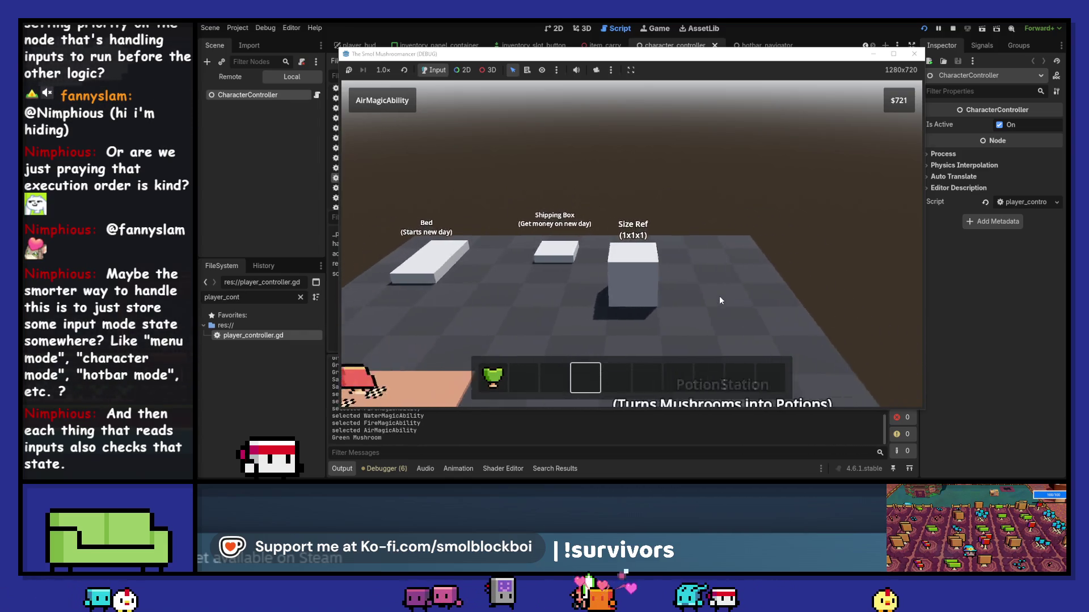
pyautogui.press('d')
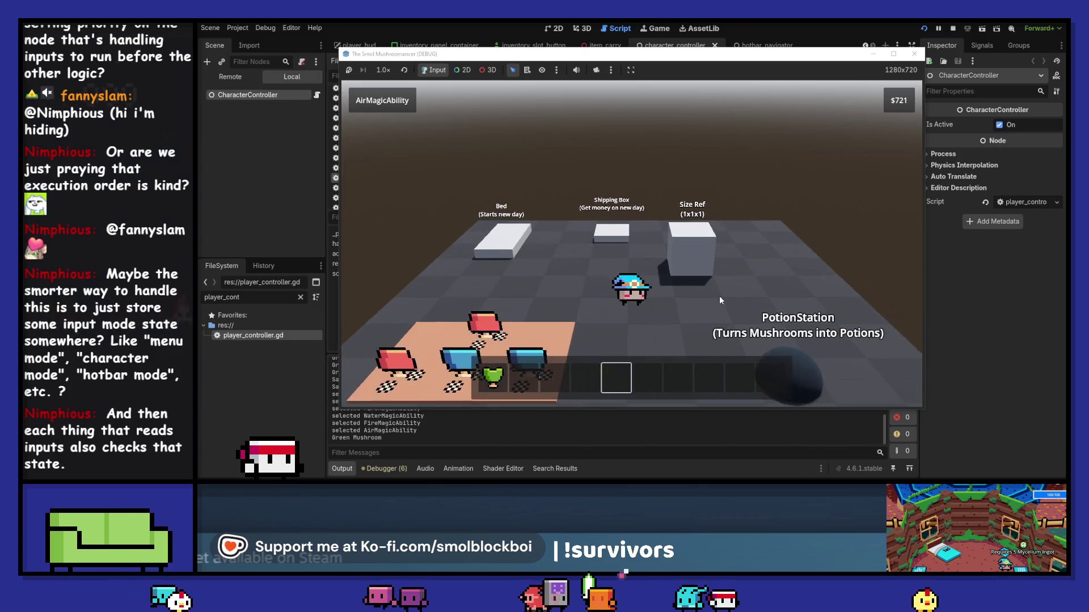
pyautogui.scroll(-3, 709, 292)
pyautogui.press('a')
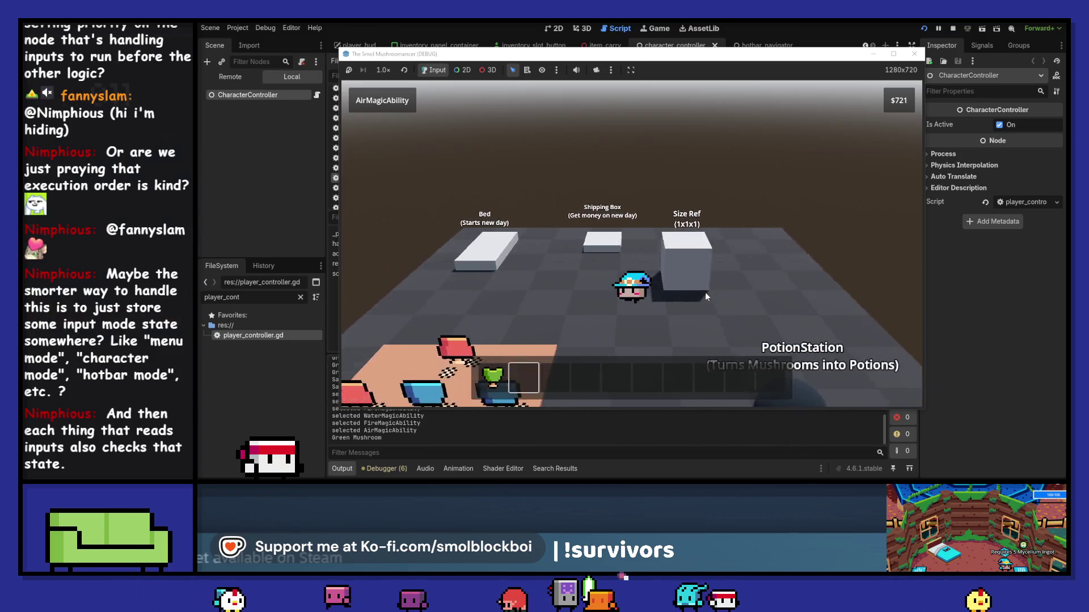
pyautogui.scroll(5, 706, 296)
pyautogui.press('d')
pyautogui.press('a')
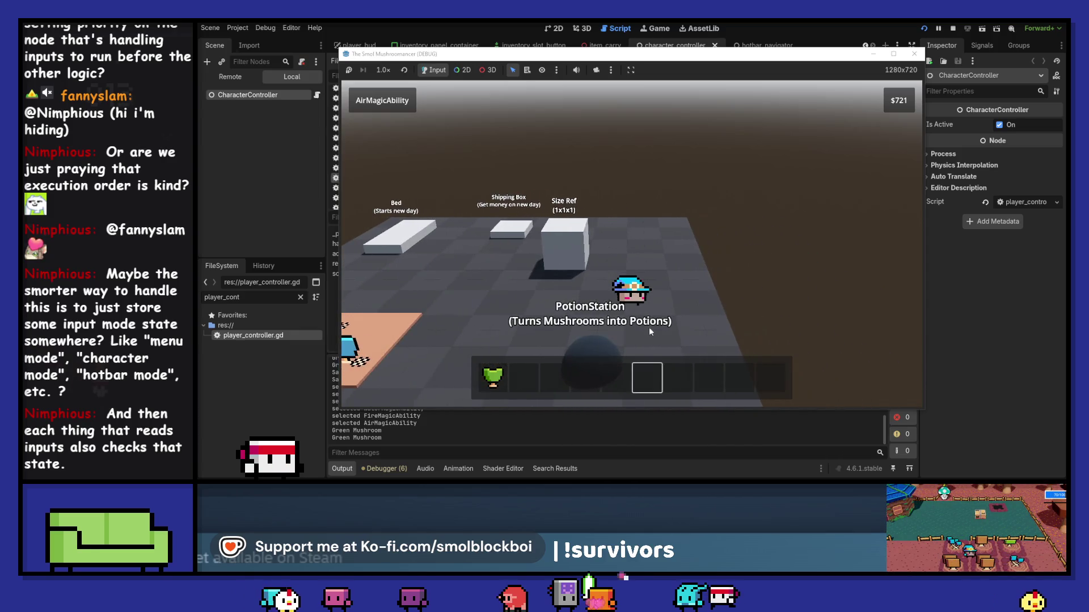
pyautogui.scroll(1, 724, 265)
pyautogui.press('a')
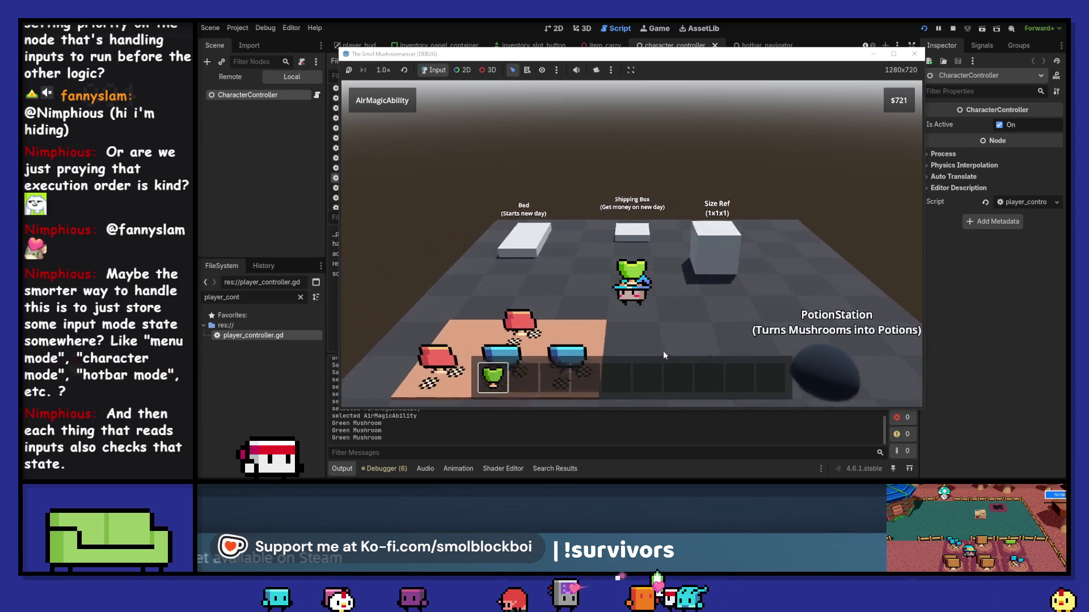
pyautogui.scroll(-5, 655, 373)
pyautogui.press('w')
pyautogui.scroll(3, 703, 375)
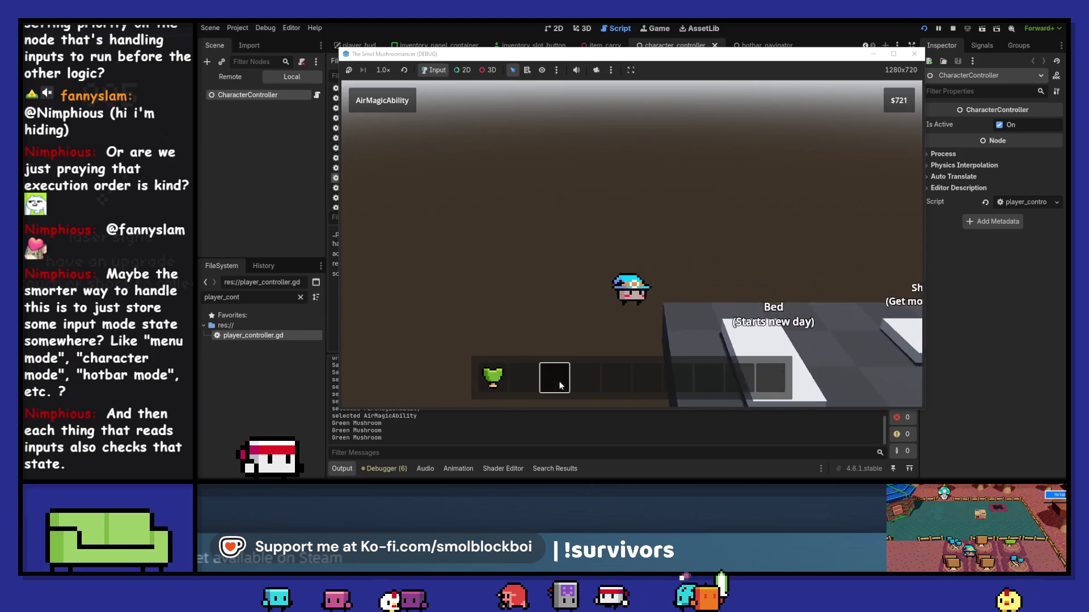
pyautogui.press('d')
pyautogui.scroll(-7, 678, 369)
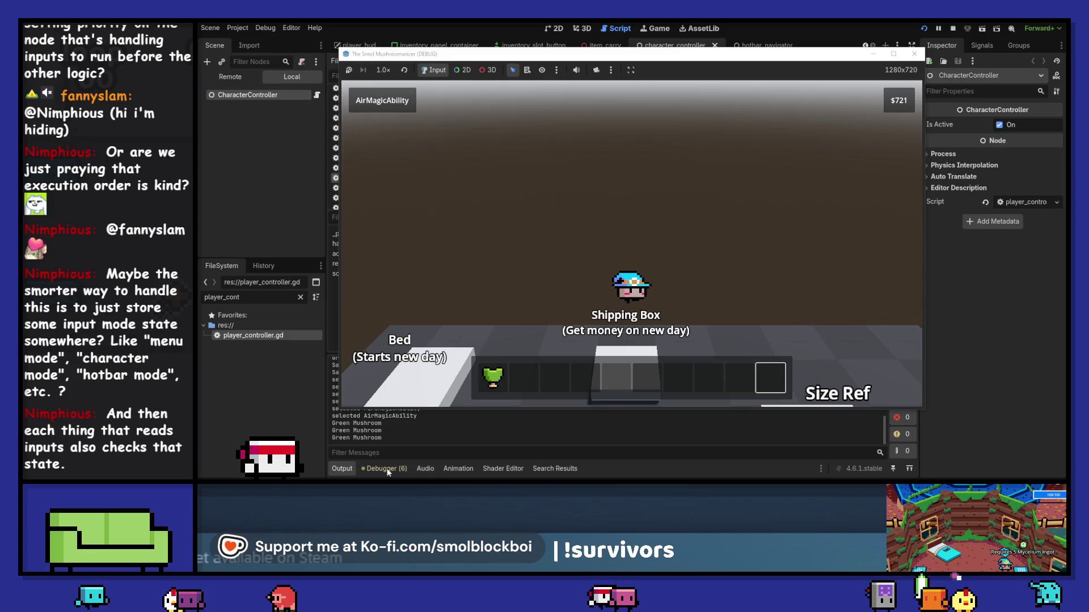
# Look through the Debugger's Errors, Evaluator, Profiler and Monitors views.
pyautogui.click(389, 470)
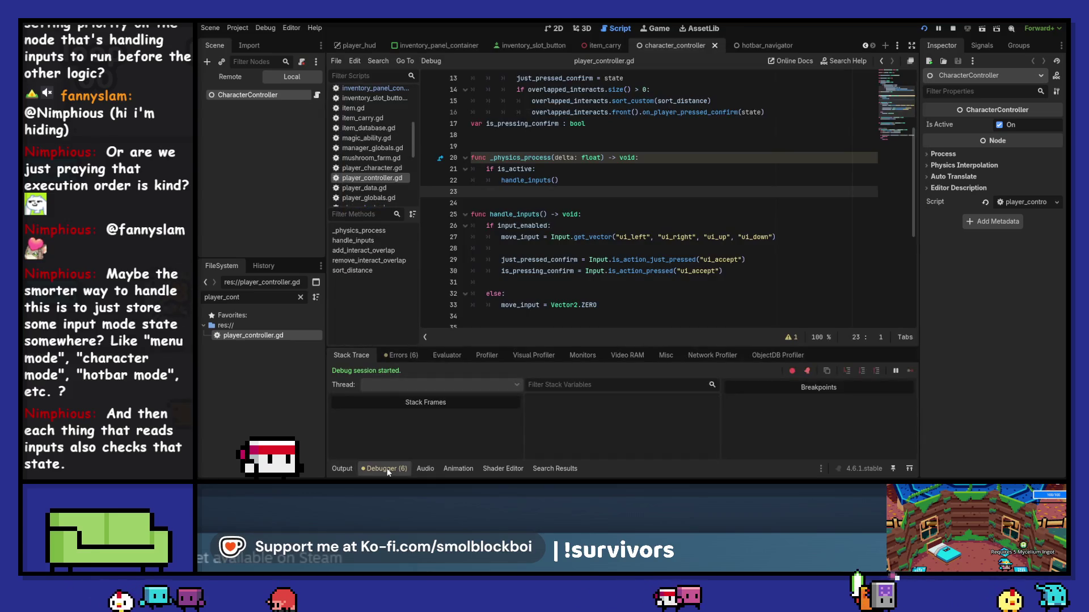
pyautogui.moveTo(938, 481)
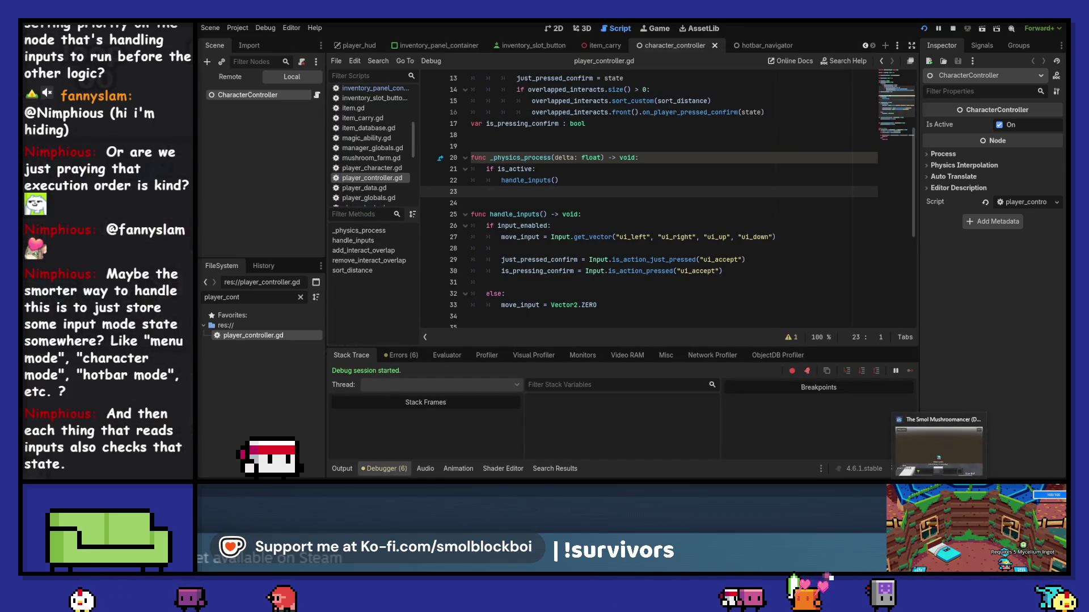
pyautogui.click(406, 356)
pyautogui.click(446, 355)
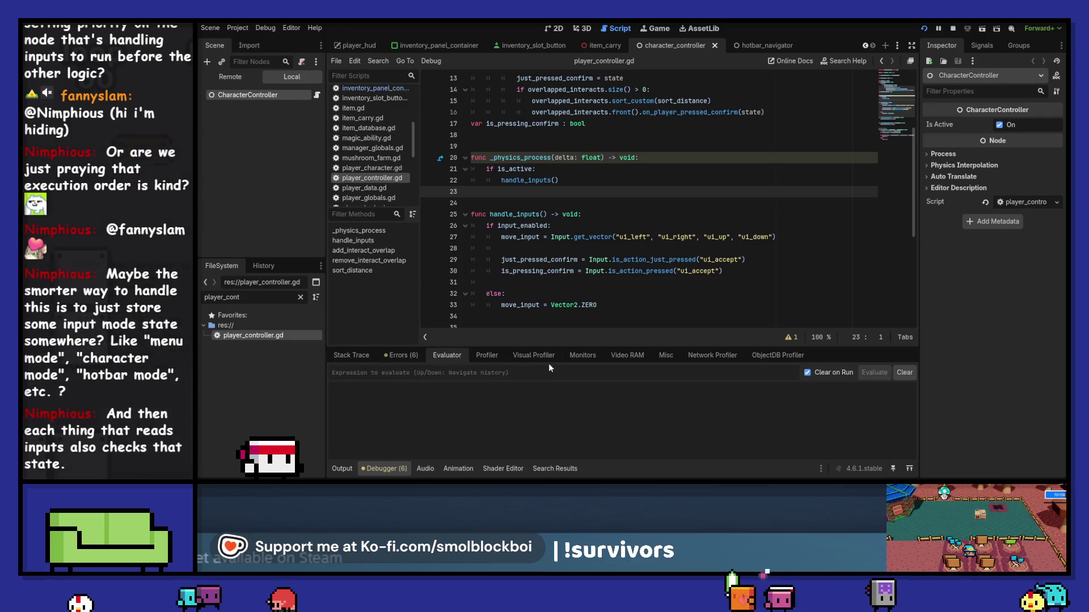
pyautogui.click(486, 355)
pyautogui.click(581, 357)
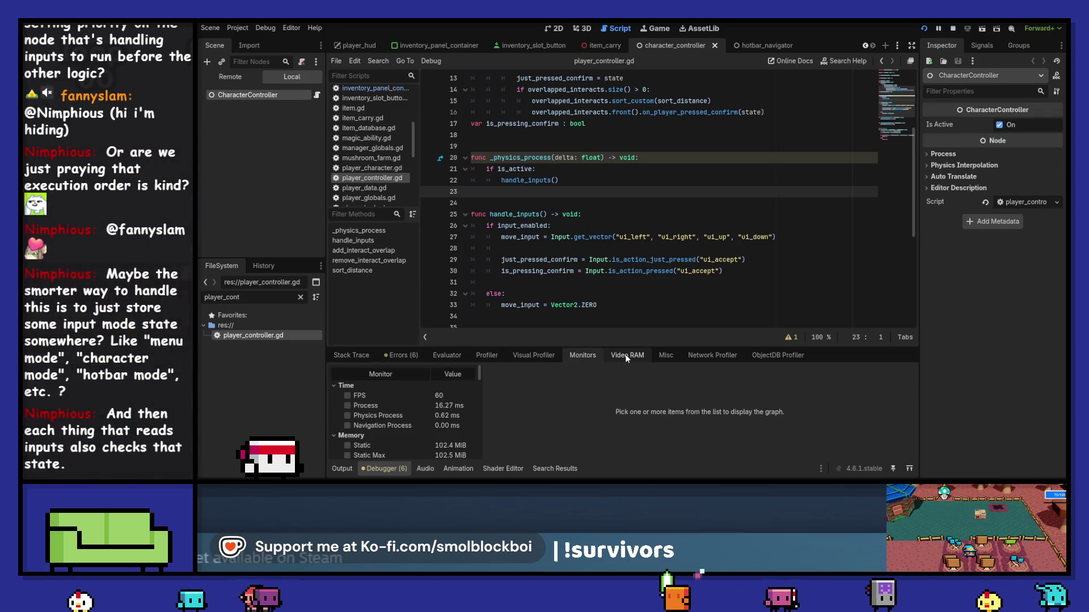
pyautogui.scroll(-5, 453, 403)
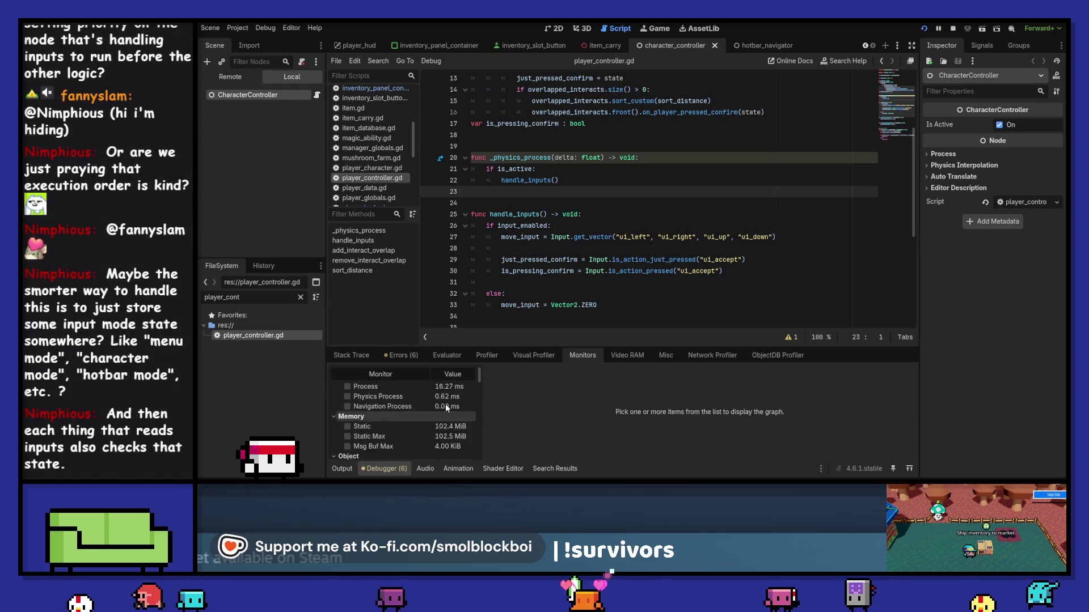
# Start recording in the Profiler and the Visual Profiler, then rerun the game with F5.
pyautogui.click(488, 356)
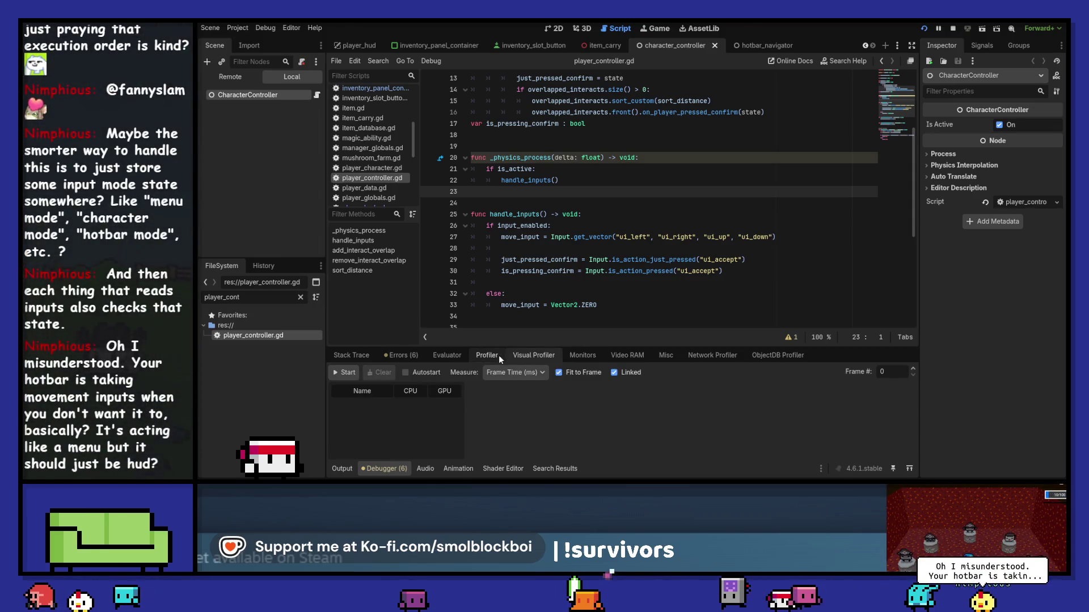
pyautogui.click(498, 355)
pyautogui.click(343, 374)
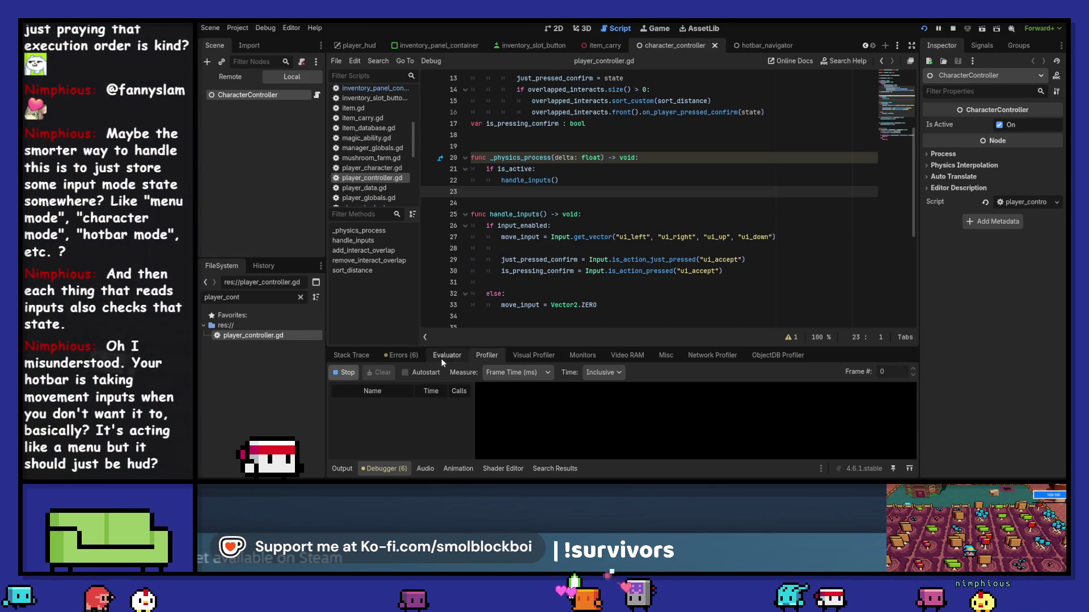
pyautogui.click(527, 356)
pyautogui.click(347, 373)
pyautogui.press('F5')
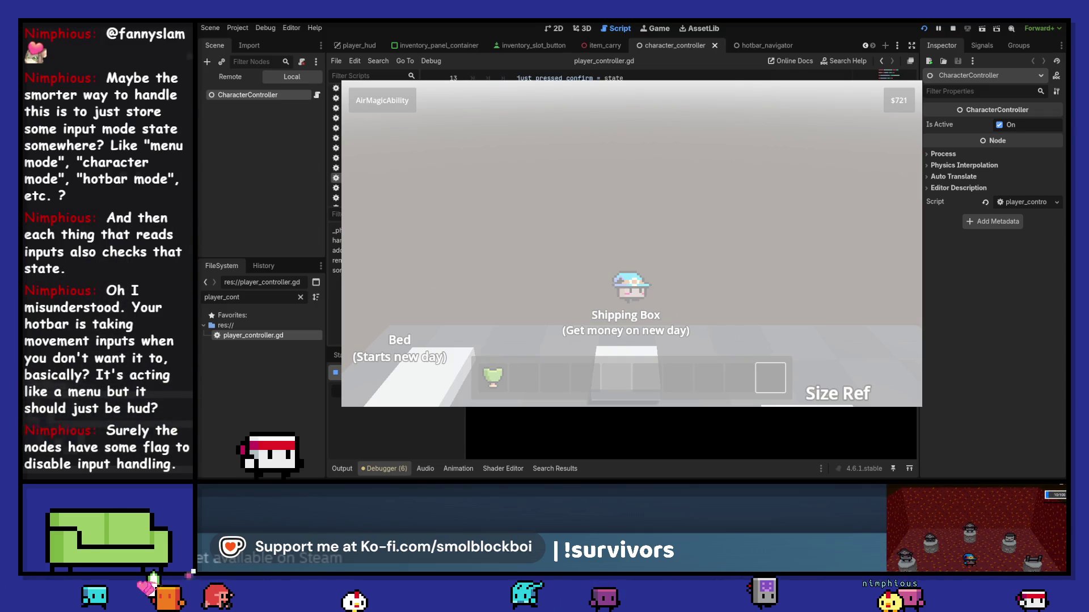
# Relaunch the project, load mushroom_farm.tscn, and walk the character left.
pyautogui.hotkey('alt', 'Tab')
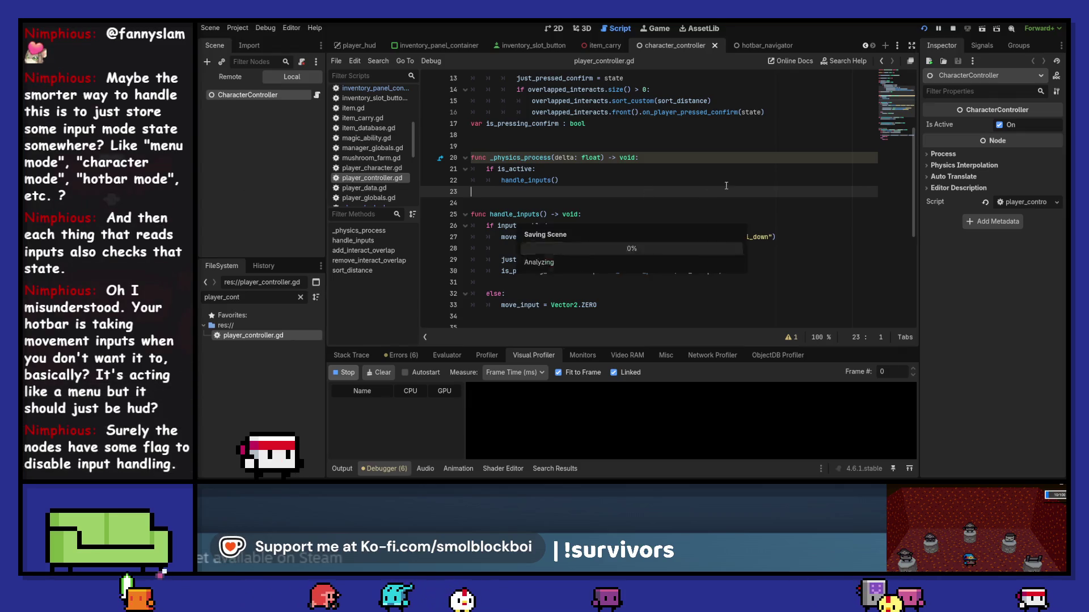
pyautogui.click(927, 27)
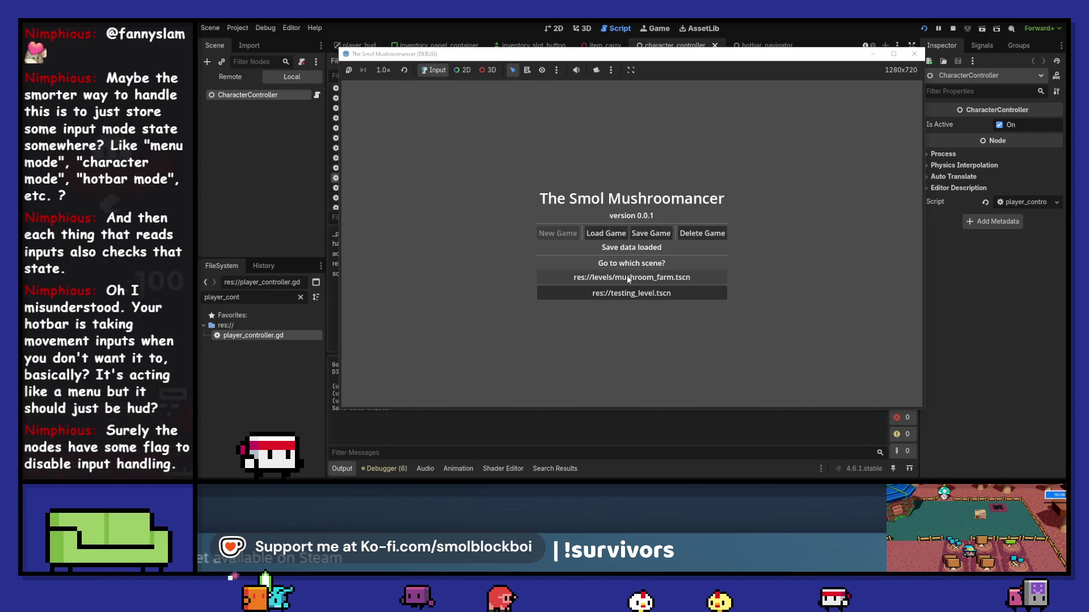
pyautogui.click(631, 278)
pyautogui.press('Left')
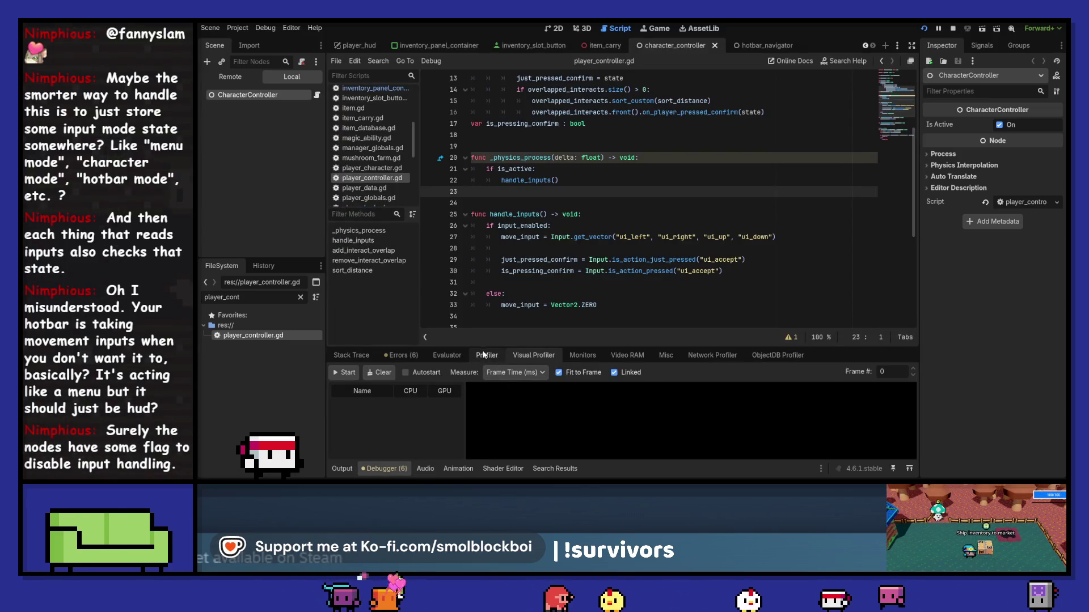
# Toggle the Visual Profiler, start the Profiler, enlarge the debugger panel, and minimize the game window.
pyautogui.click(337, 373)
pyautogui.click(337, 374)
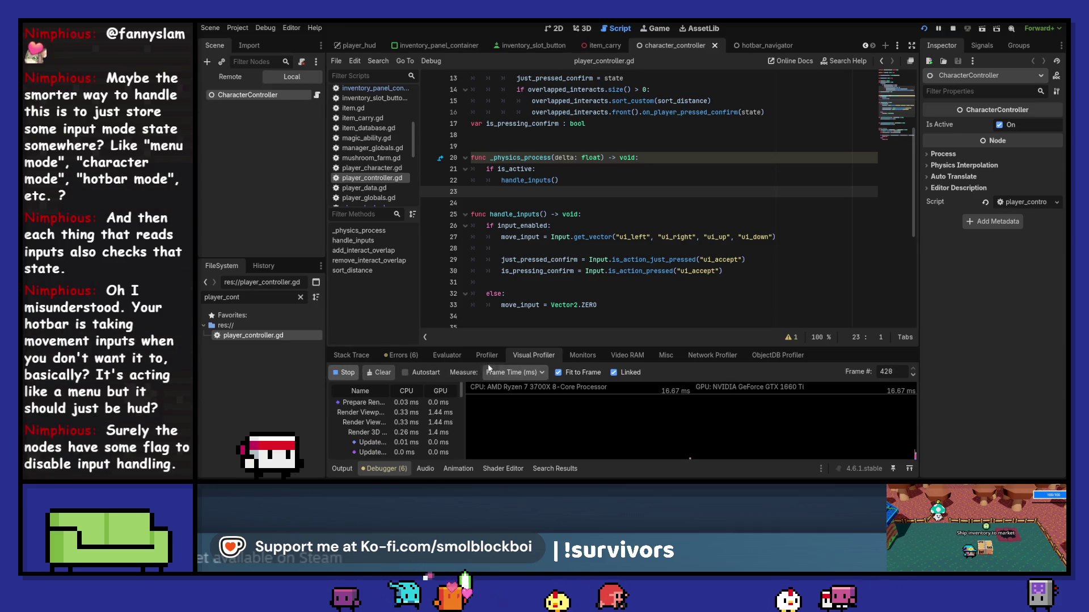
pyautogui.click(476, 356)
pyautogui.click(347, 375)
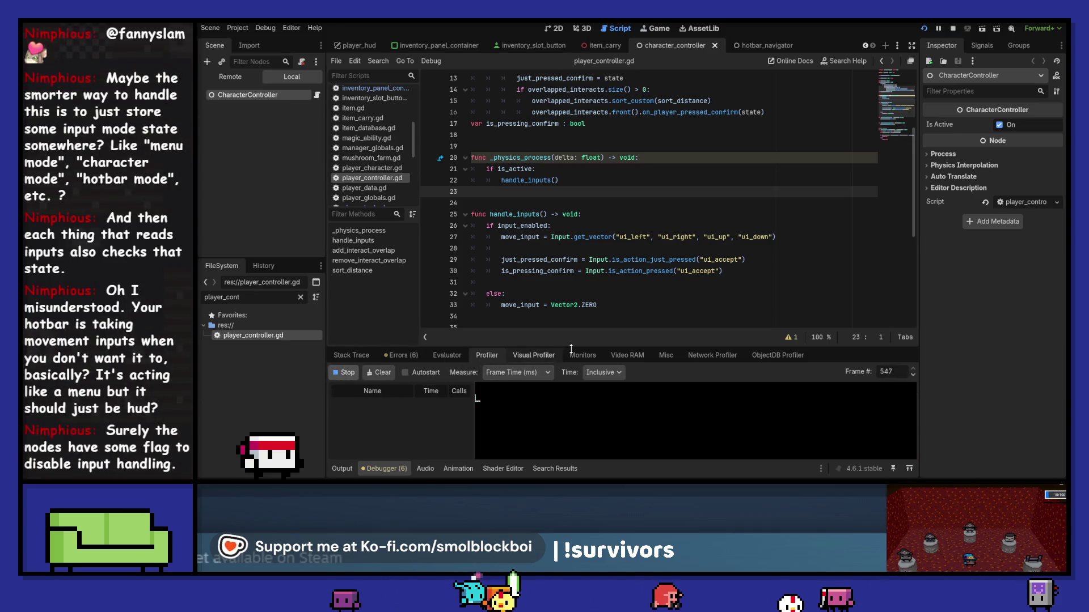
pyautogui.moveTo(577, 346); pyautogui.dragTo(599, 212)
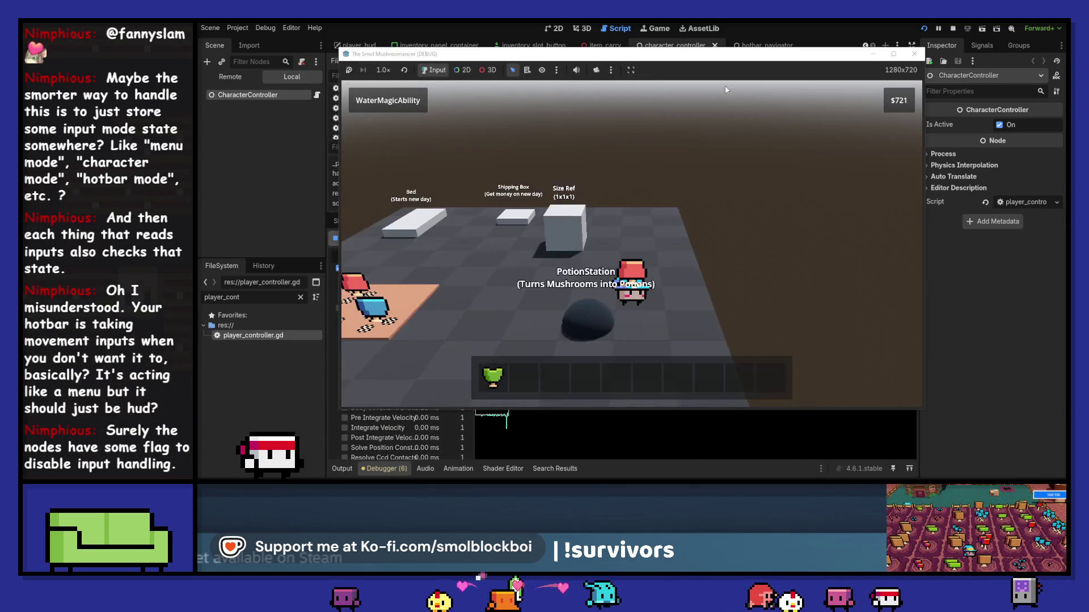
pyautogui.moveTo(671, 36); pyautogui.dragTo(785, 36)
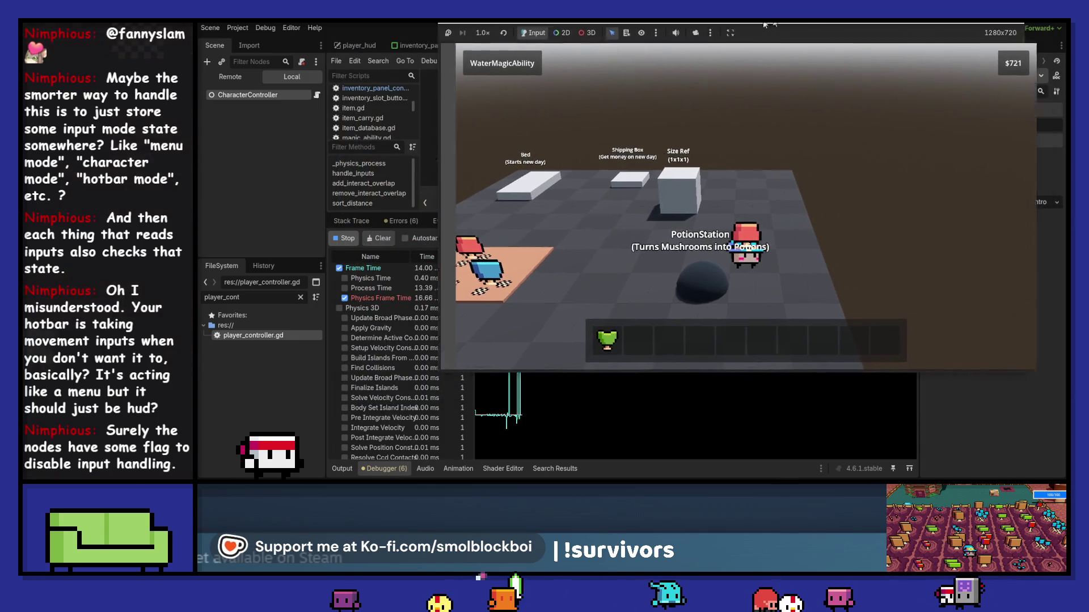
pyautogui.click(984, 31)
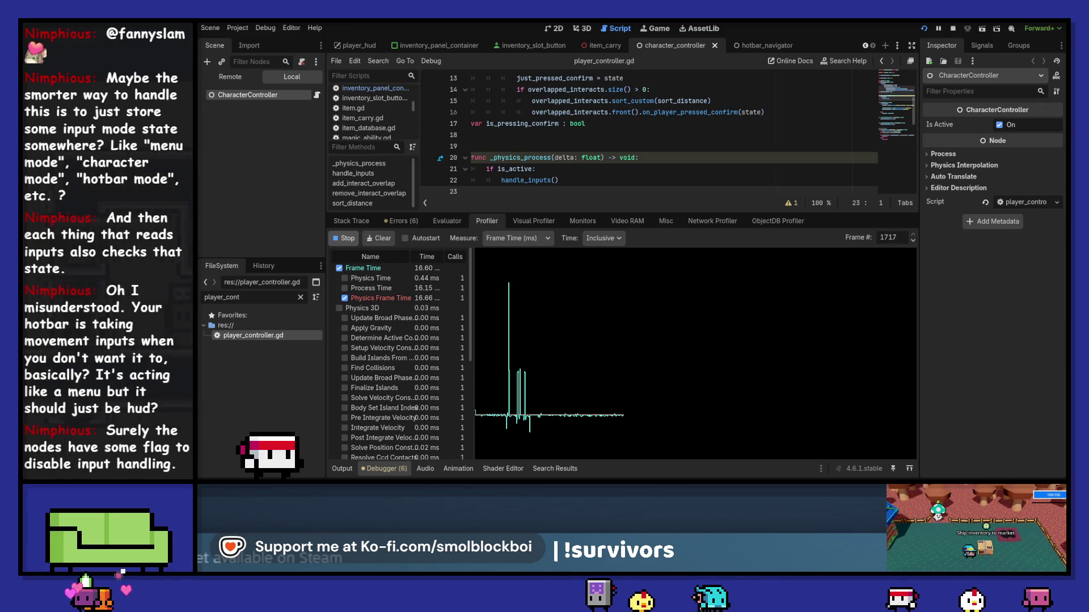
# Review the captured Visual Profiler and Profiler frame timings.
pyautogui.click(533, 221)
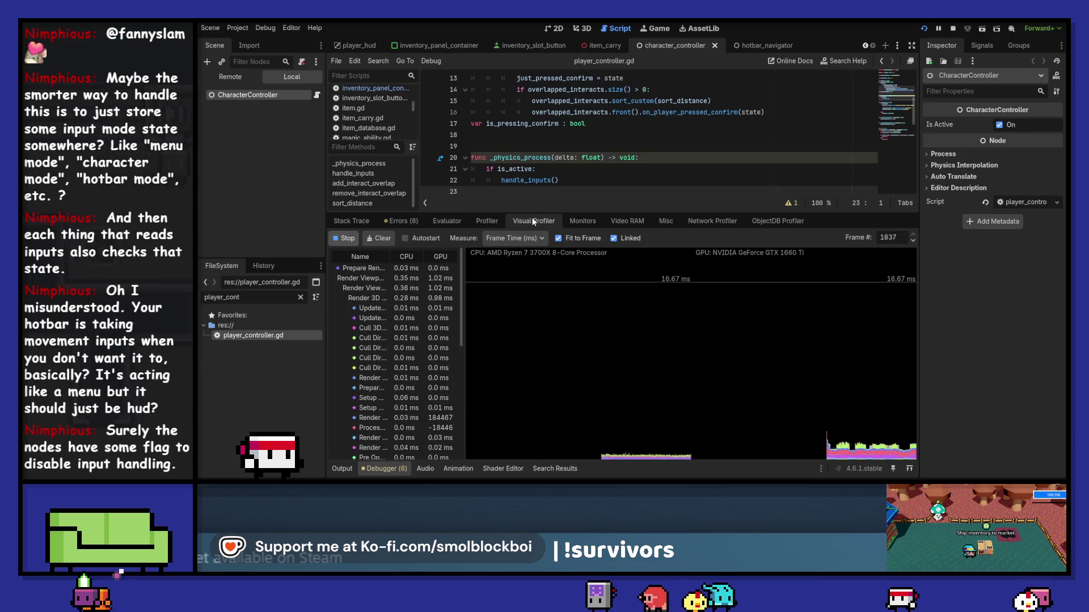
pyautogui.click(486, 221)
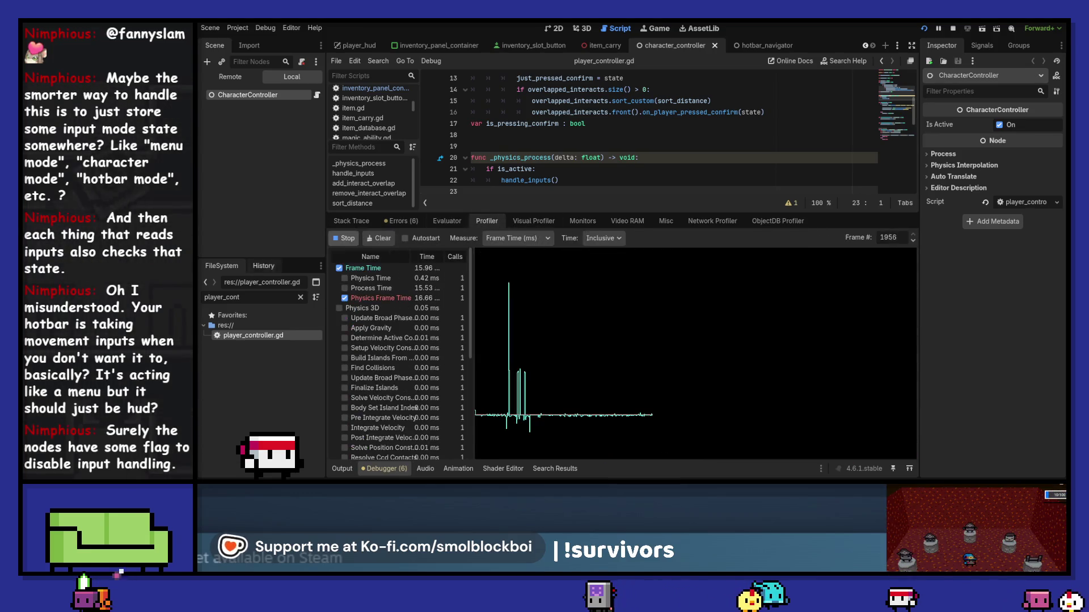
pyautogui.scroll(-5, 393, 334)
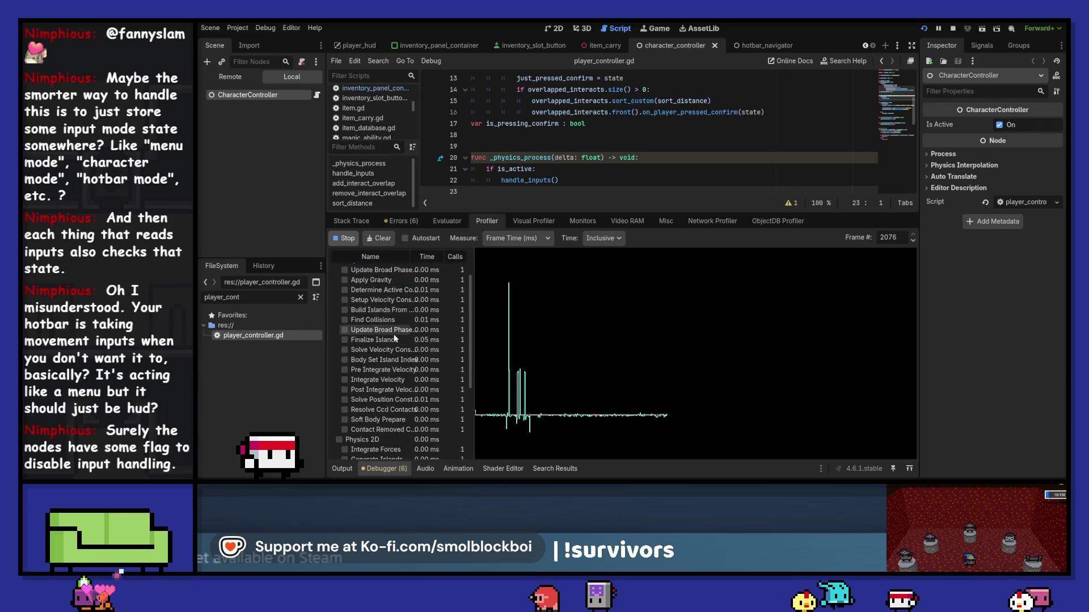
pyautogui.scroll(-1, 395, 334)
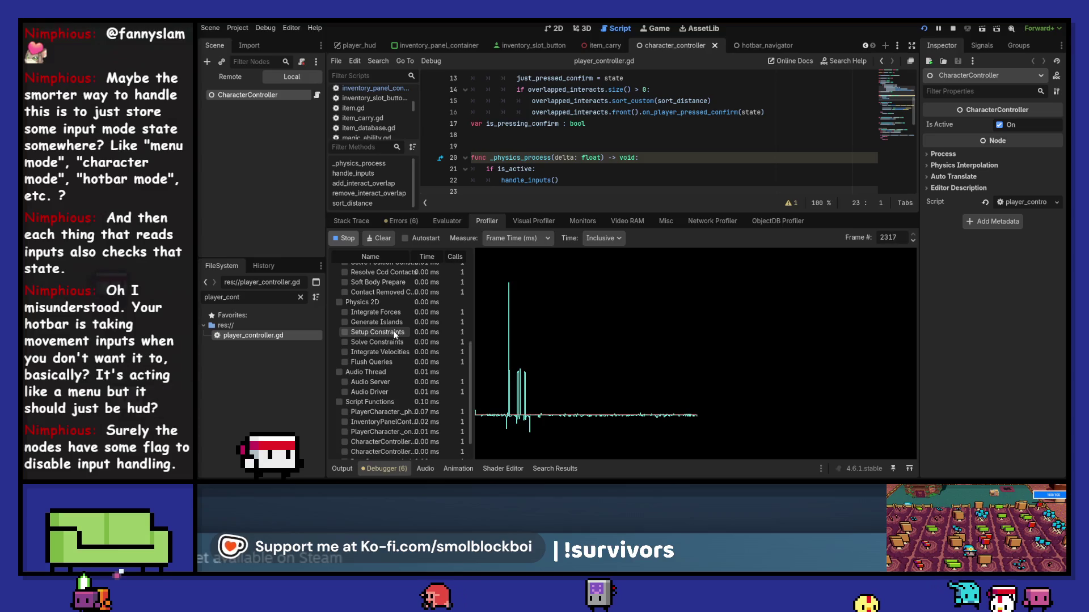
pyautogui.scroll(6, 395, 334)
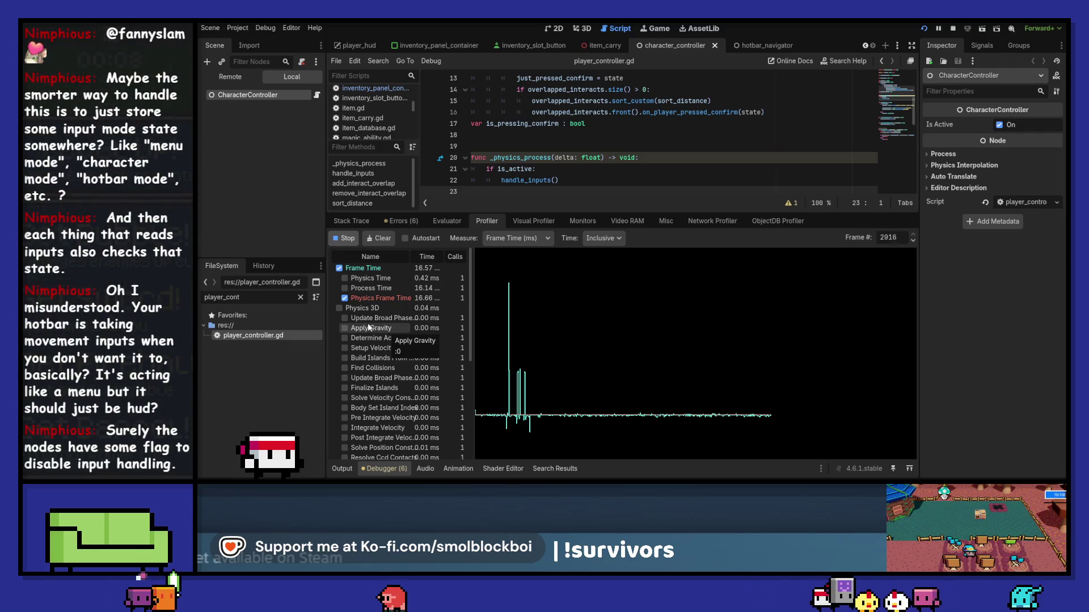
# Stop the game, clear the Errors warning list, and relaunch the game.
pyautogui.hotkey('alt', 'Tab')
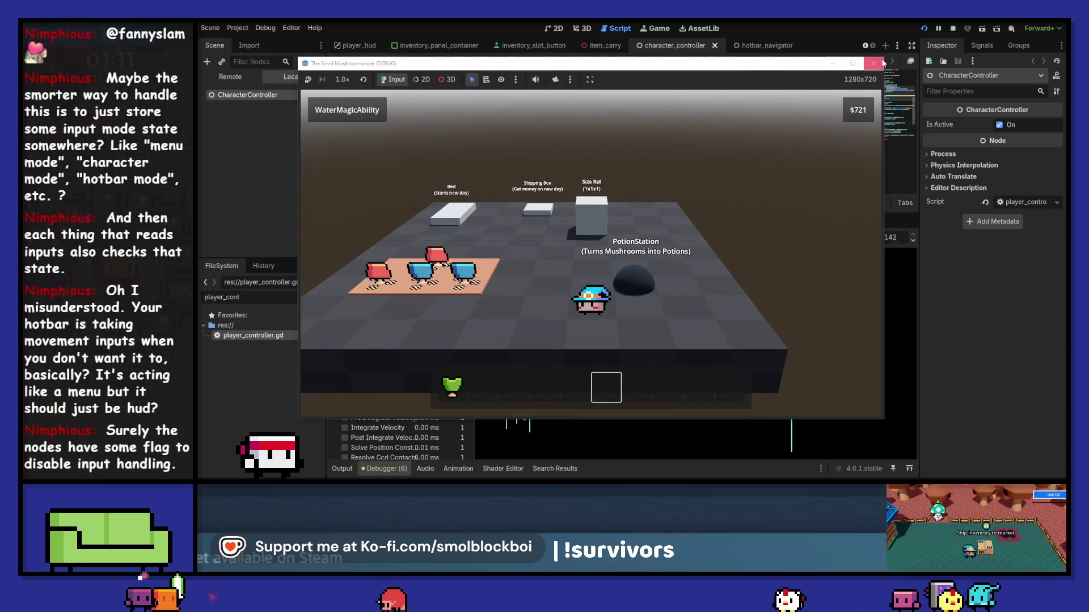
pyautogui.click(880, 63)
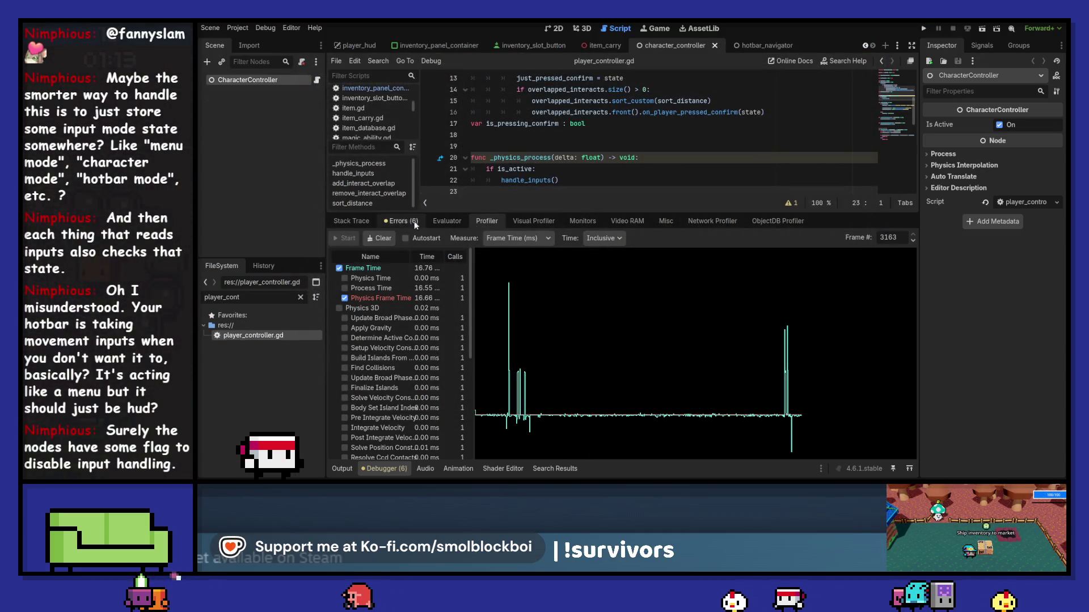
pyautogui.click(401, 222)
pyautogui.moveTo(482, 212); pyautogui.dragTo(483, 347)
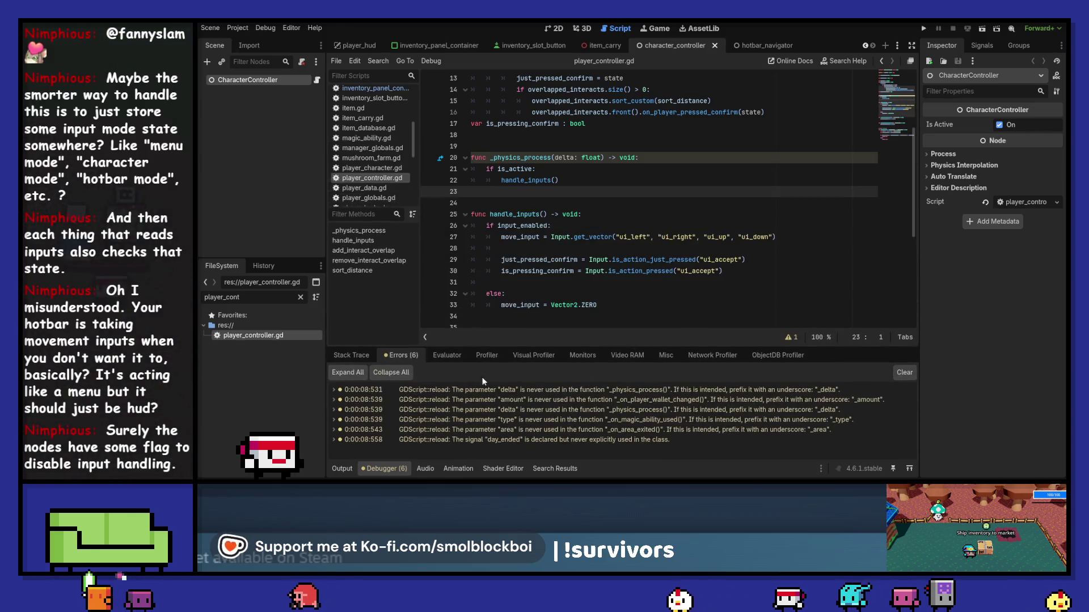
pyautogui.press('F5')
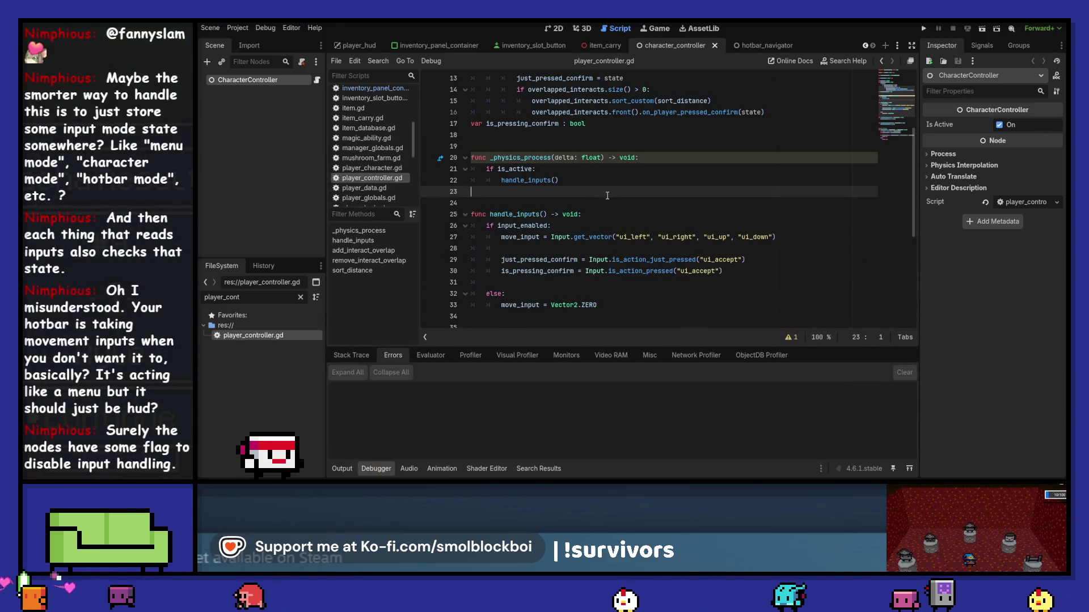
pyautogui.click(924, 28)
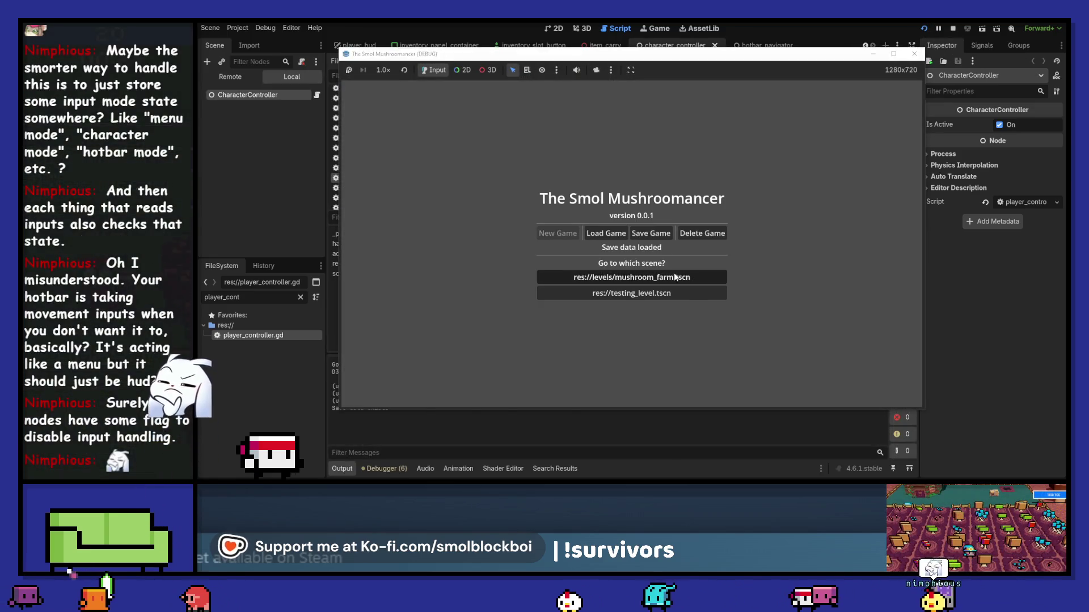
# Load the mushroom farm level, then graph the Static and Static Max memory monitors.
pyautogui.click(673, 274)
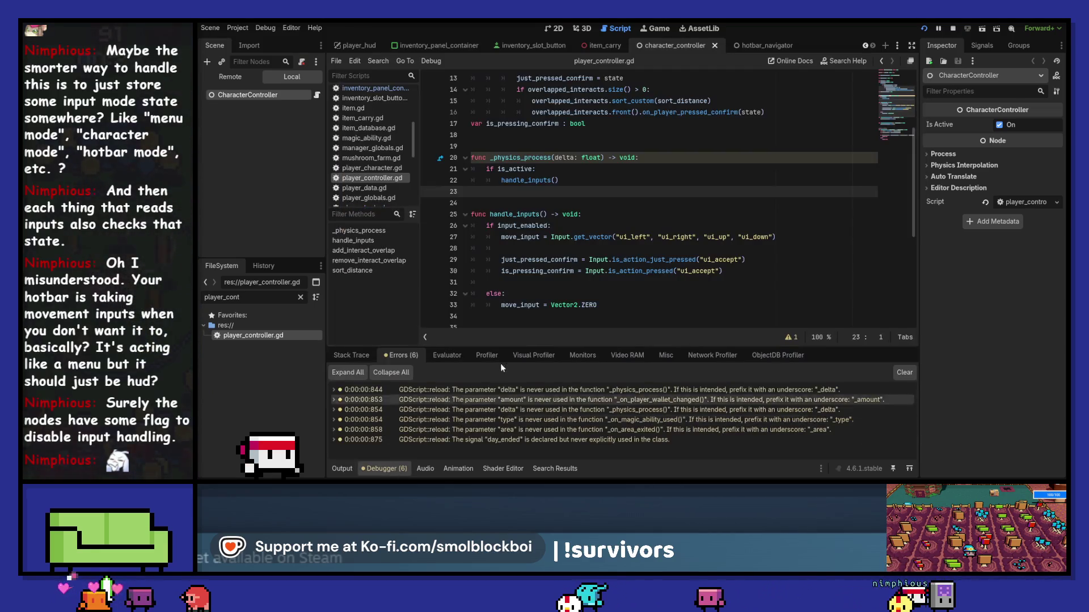
pyautogui.click(447, 355)
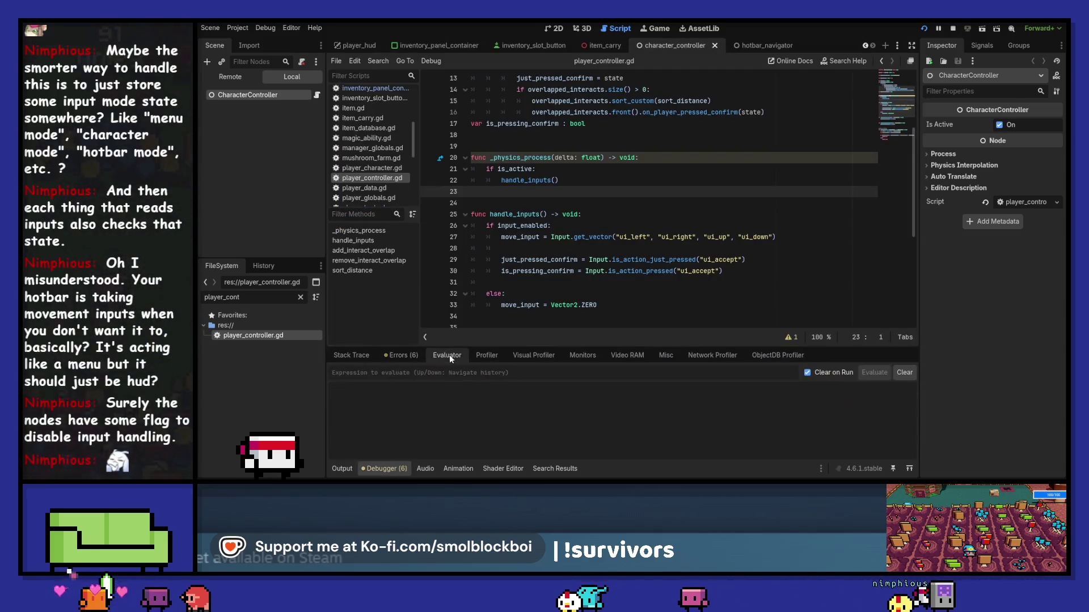
pyautogui.click(485, 355)
pyautogui.click(433, 359)
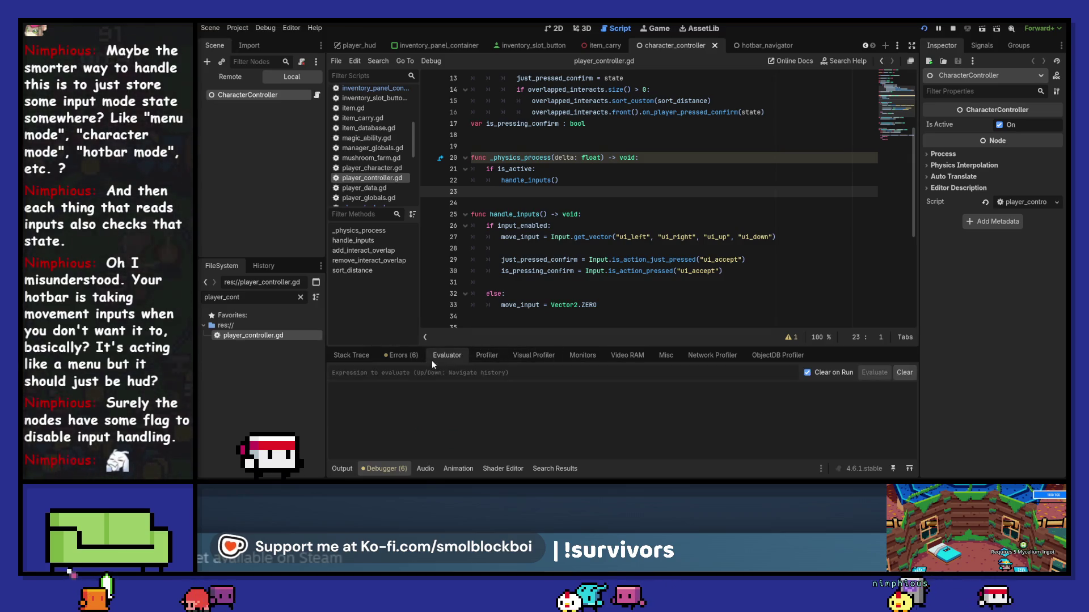
pyautogui.click(486, 355)
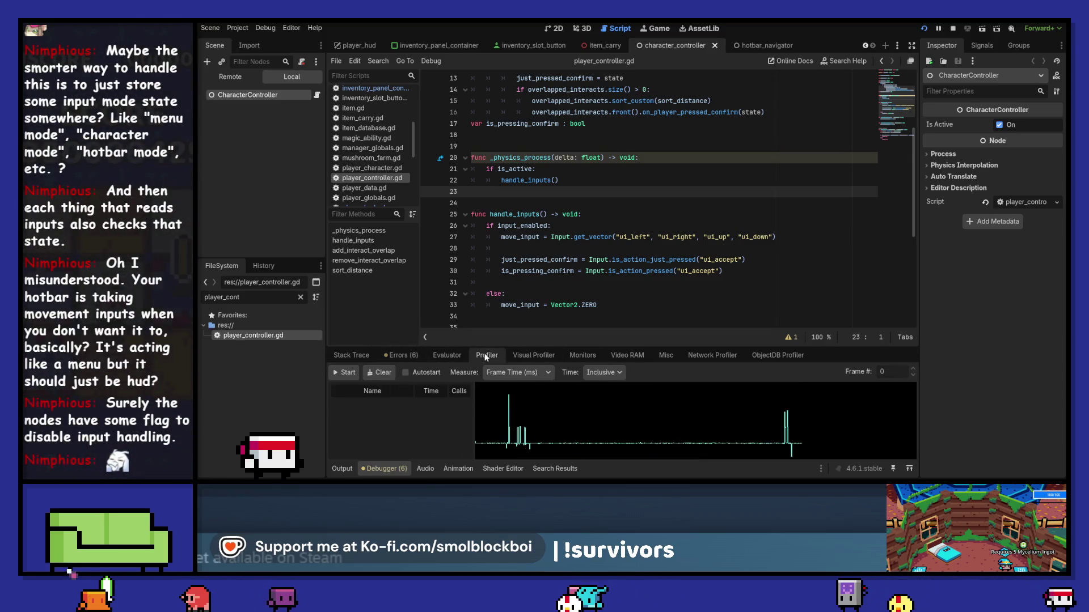
pyautogui.click(577, 355)
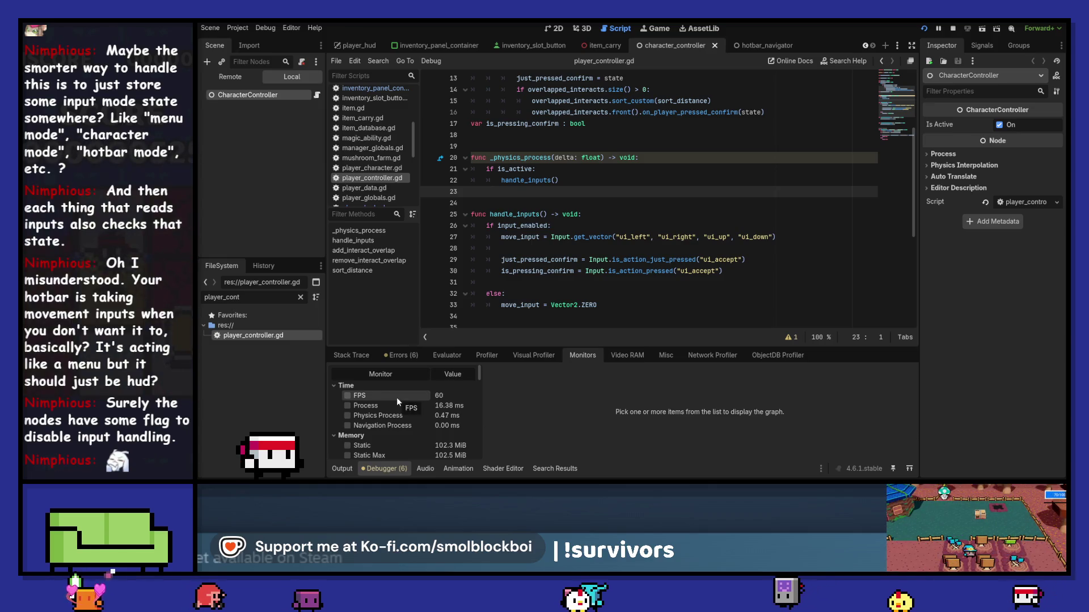
pyautogui.scroll(-2, 397, 400)
pyautogui.scroll(-1, 396, 401)
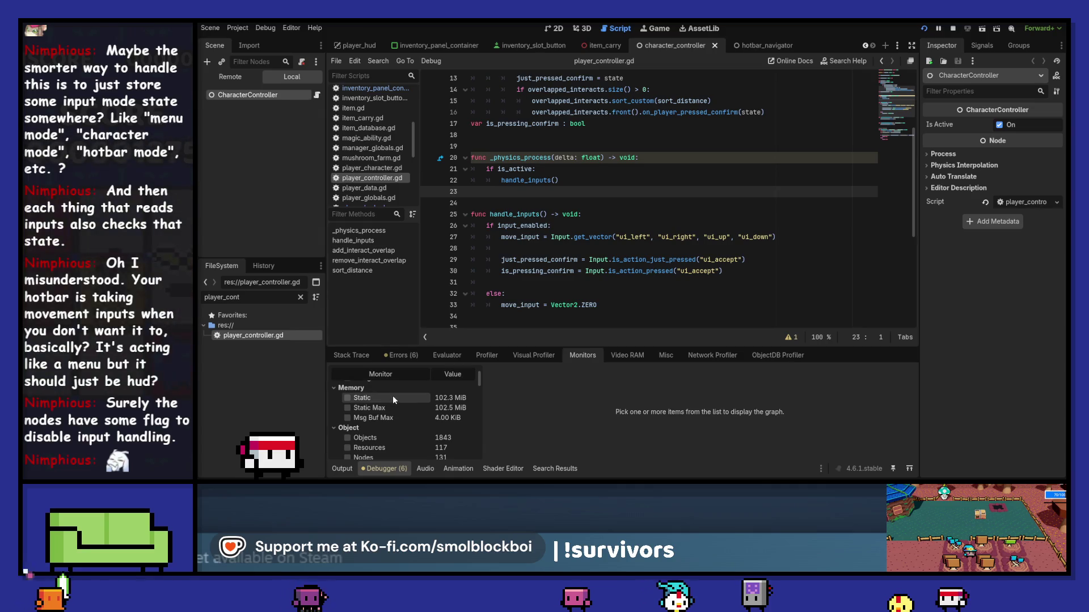
pyautogui.click(392, 397)
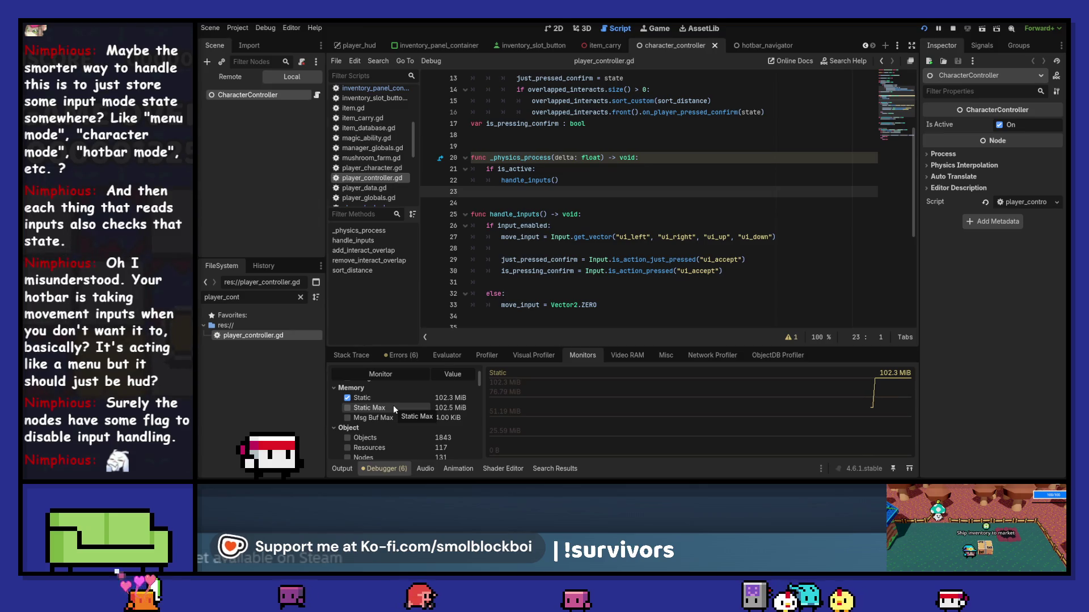
pyautogui.click(394, 408)
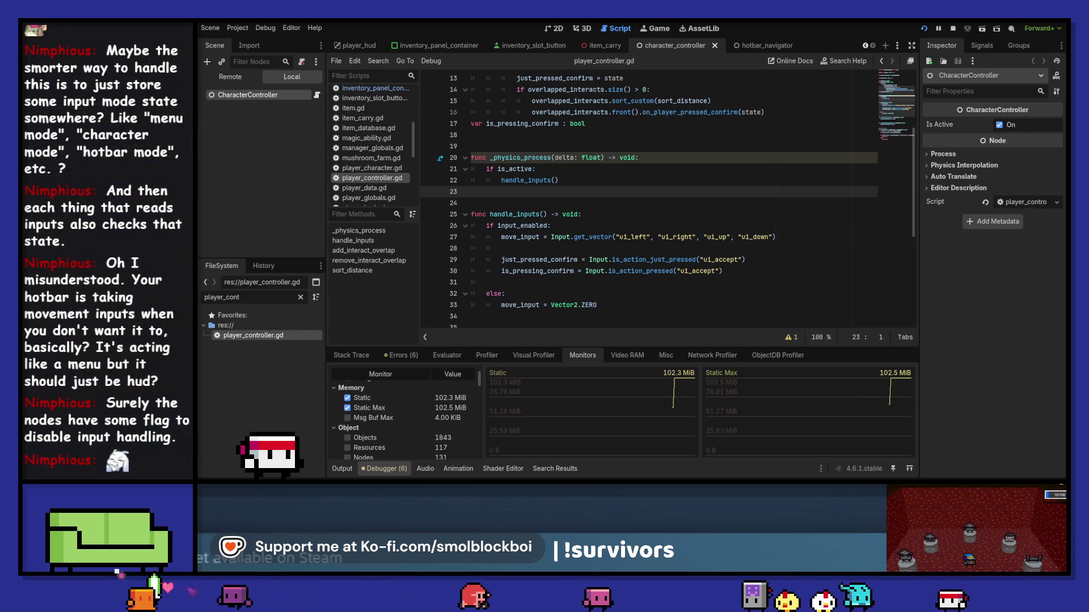
# Stop with F8, relaunch the game into the testing level, and reposition its window higher.
pyautogui.press('F8')
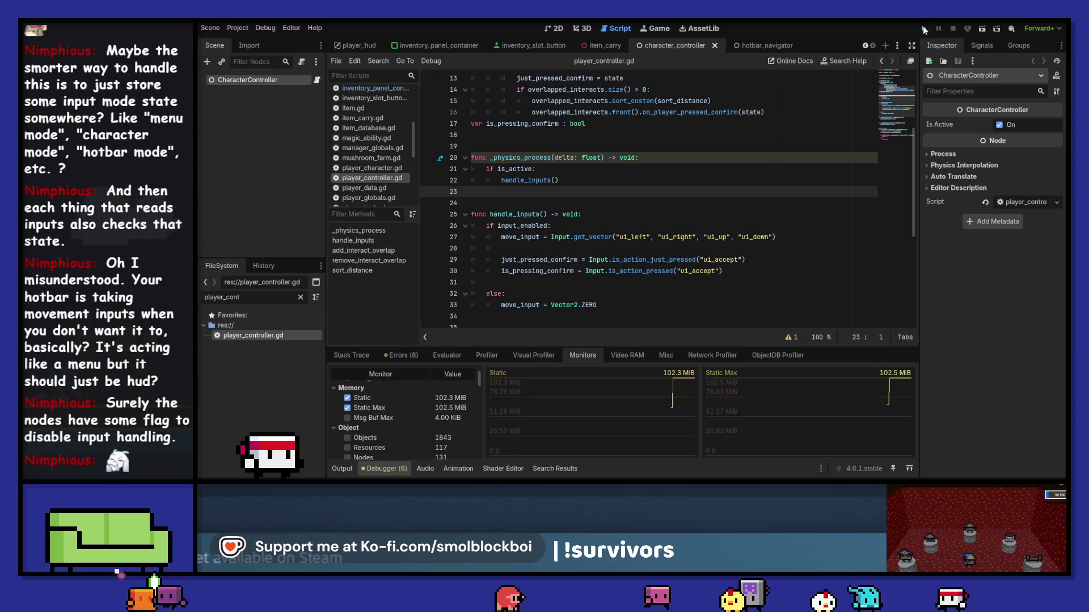
pyautogui.click(924, 29)
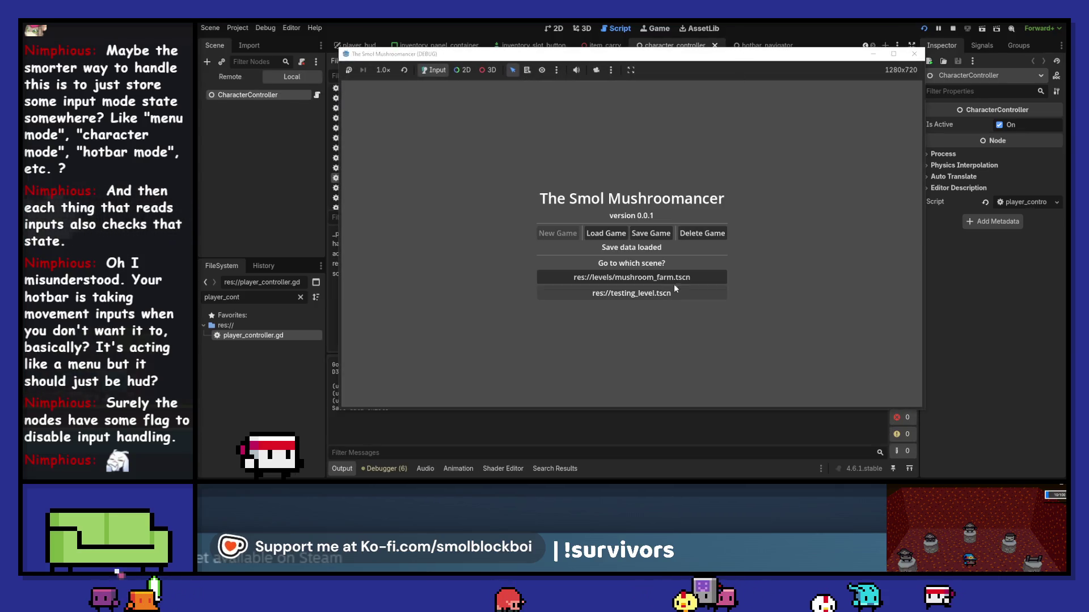
pyautogui.click(674, 290)
pyautogui.click(382, 469)
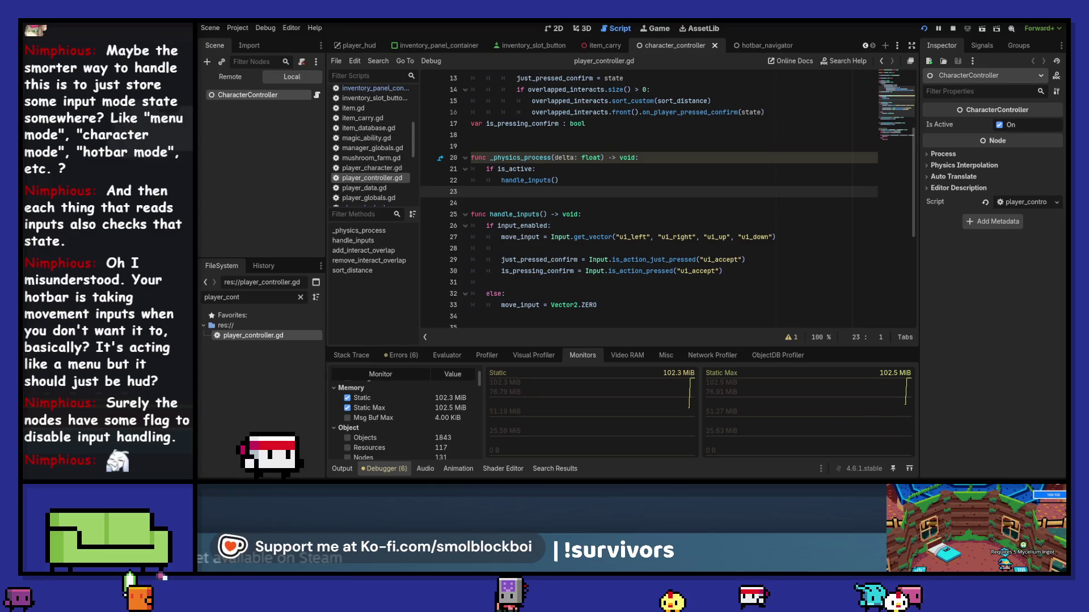
pyautogui.hotkey('alt', 'Tab')
pyautogui.moveTo(763, 64); pyautogui.dragTo(767, 25)
# Walk the player toward the Bed with WASD while scrolling the hotbar down.
pyautogui.press('w')
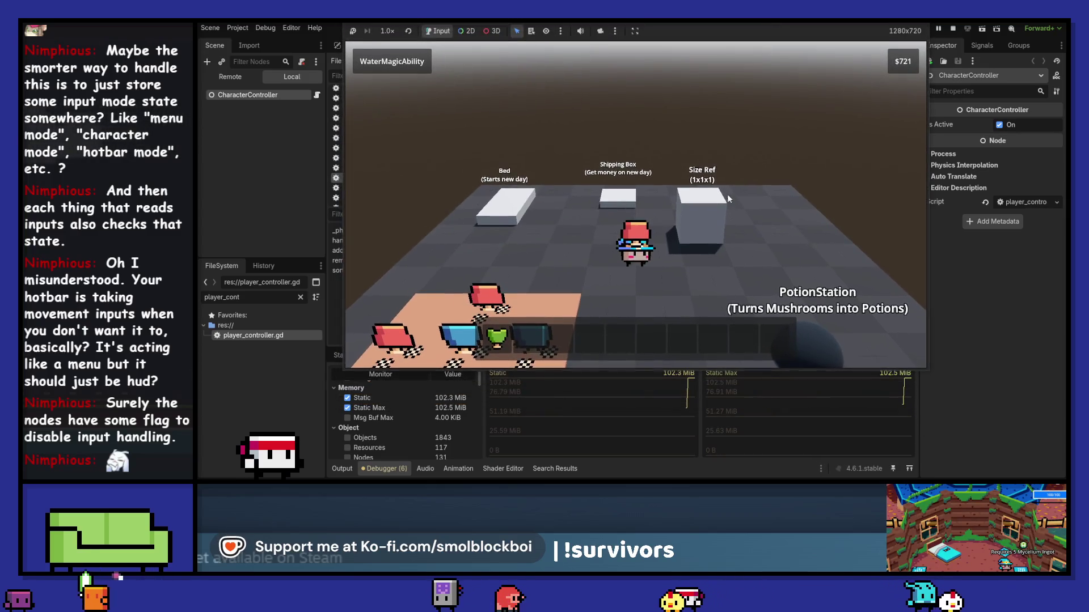
pyautogui.press('w')
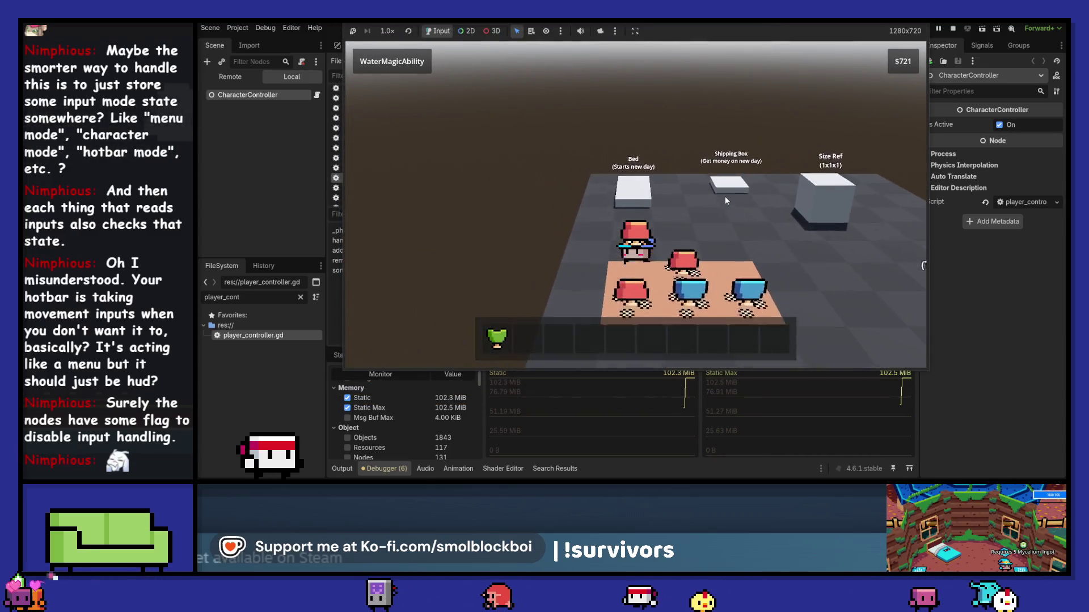
pyautogui.press('a')
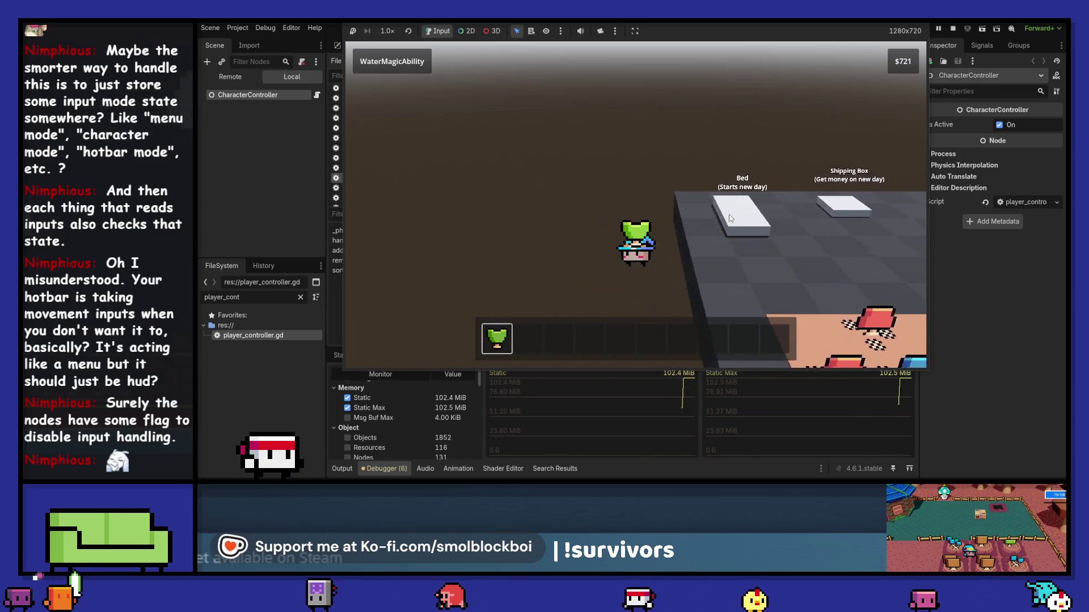
pyautogui.press('d')
pyautogui.press('a')
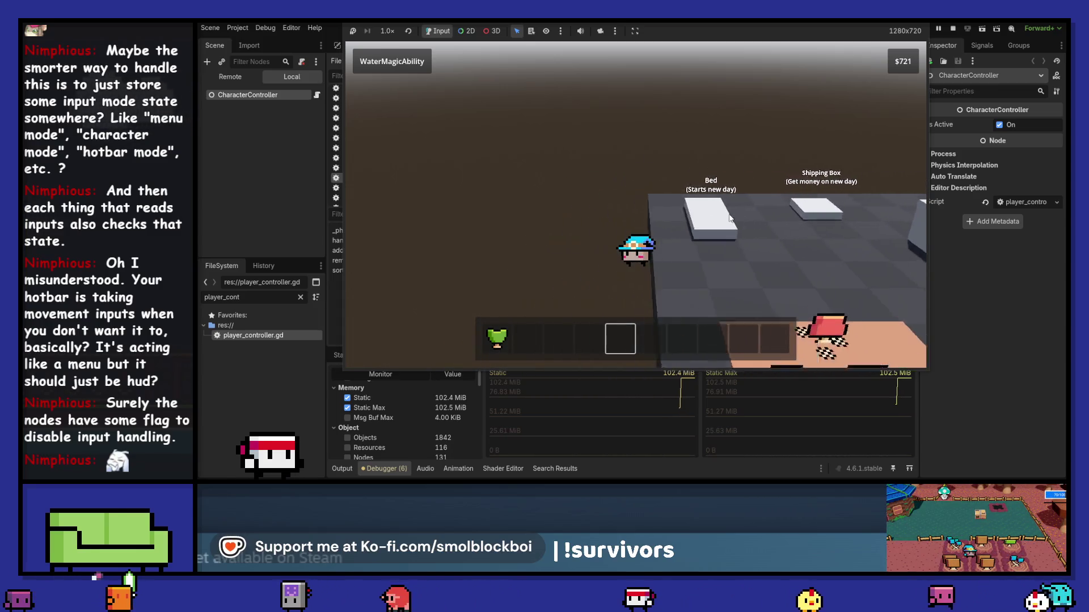
pyautogui.press('w')
pyautogui.press('d')
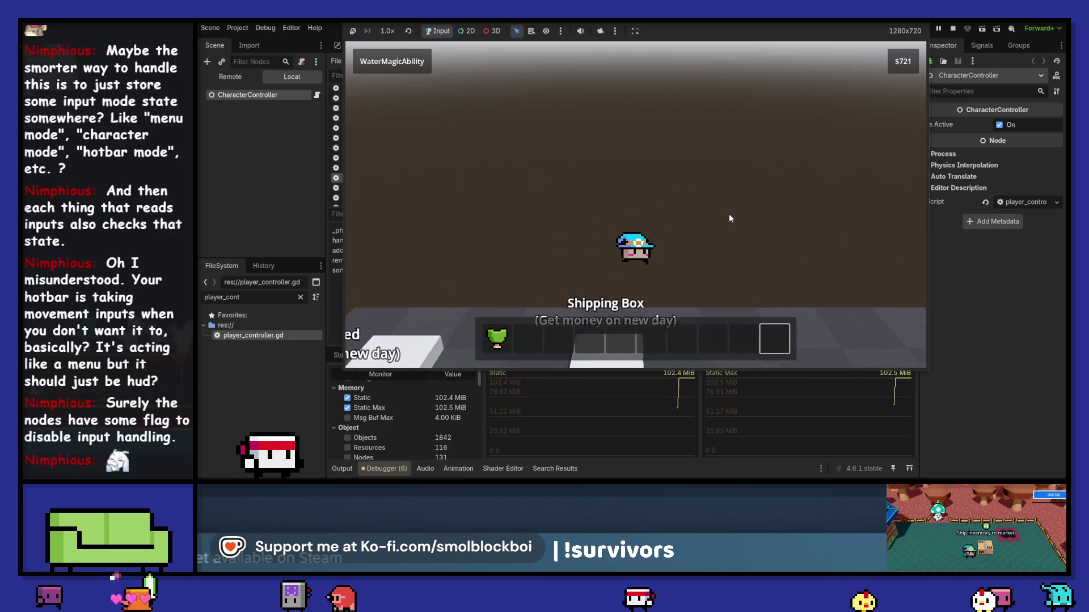
pyautogui.scroll(-1, 447, 403)
pyautogui.press('s')
pyautogui.scroll(-2, 448, 408)
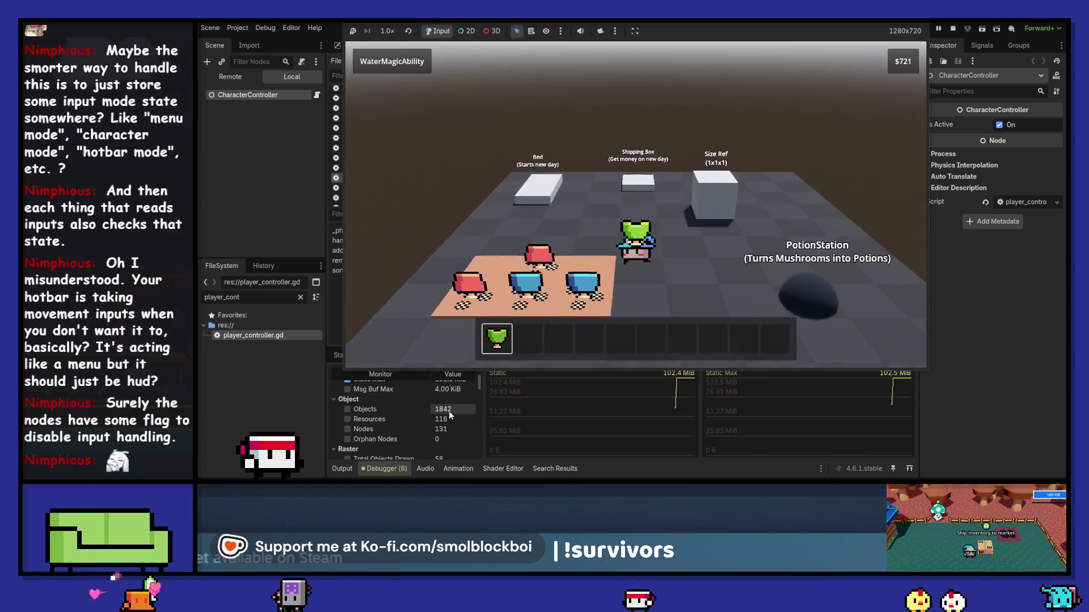
pyautogui.press('d')
pyautogui.scroll(-3, 448, 410)
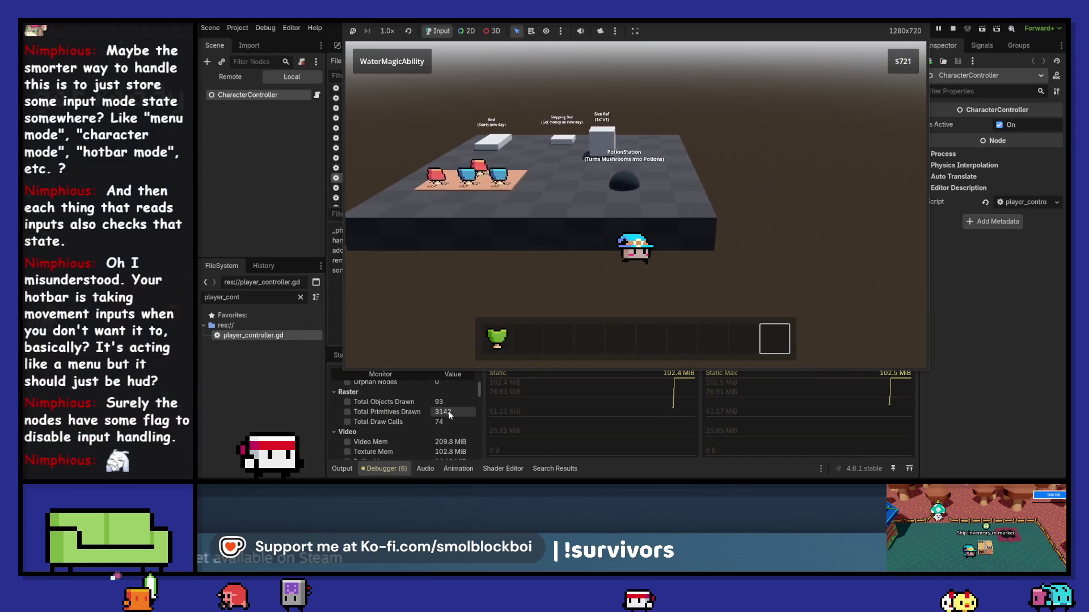
pyautogui.press('w')
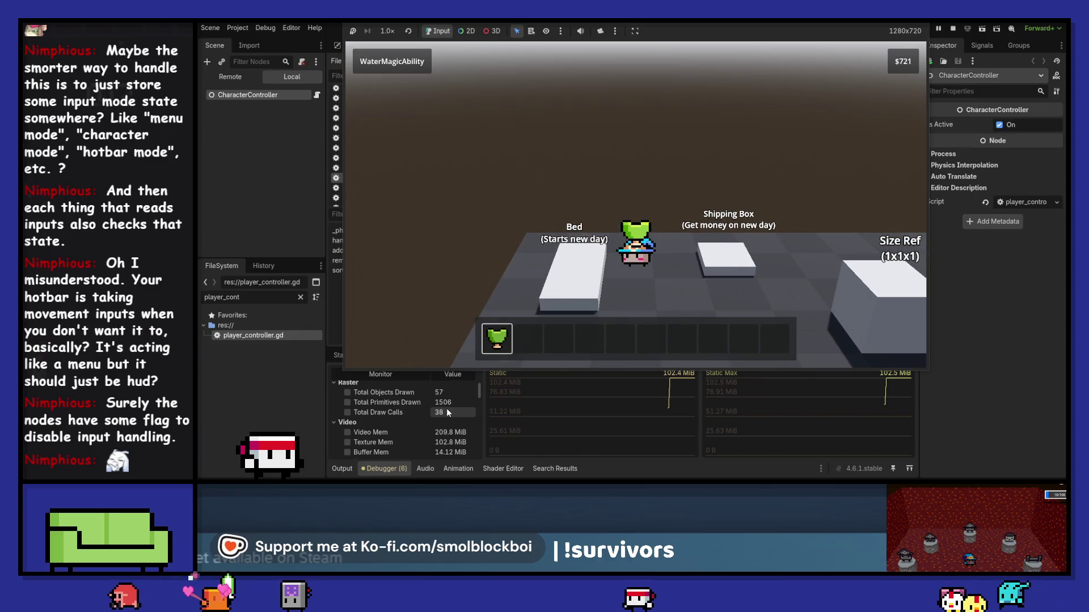
# Walk past the floor's front-right corner and back while scrolling the hotbar, then stop with F8.
pyautogui.press('s')
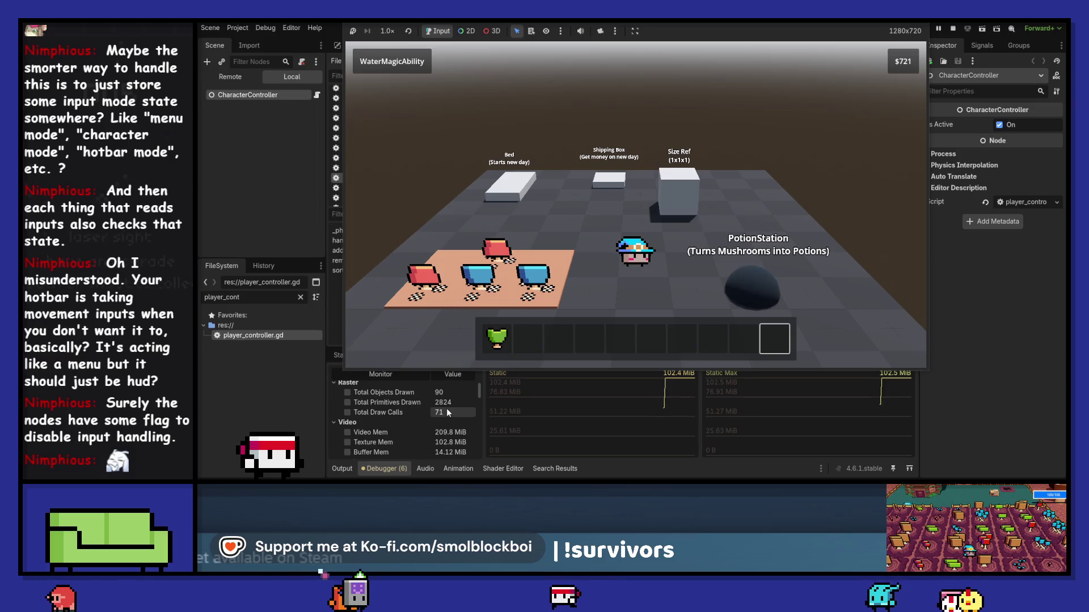
pyautogui.press('s')
pyautogui.press('d')
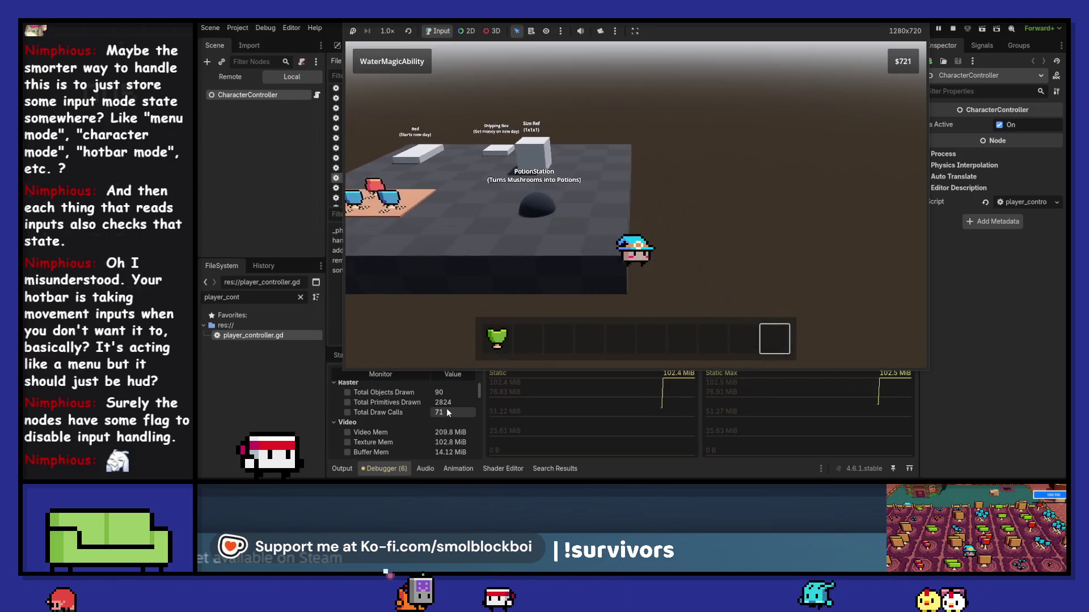
pyautogui.press('s')
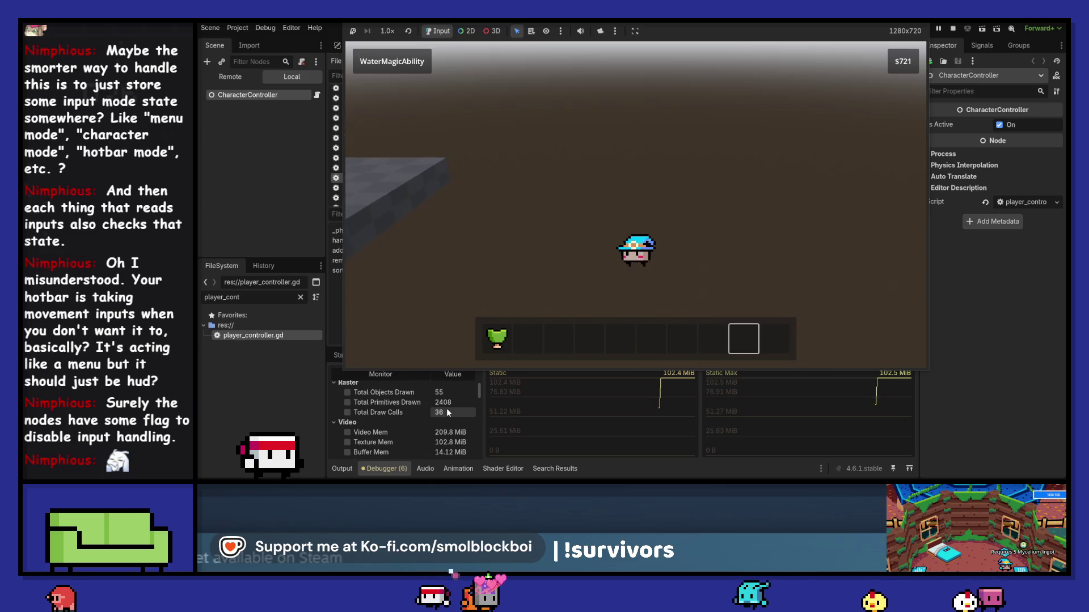
pyautogui.press('w')
pyautogui.press('a')
pyautogui.scroll(-5, 447, 409)
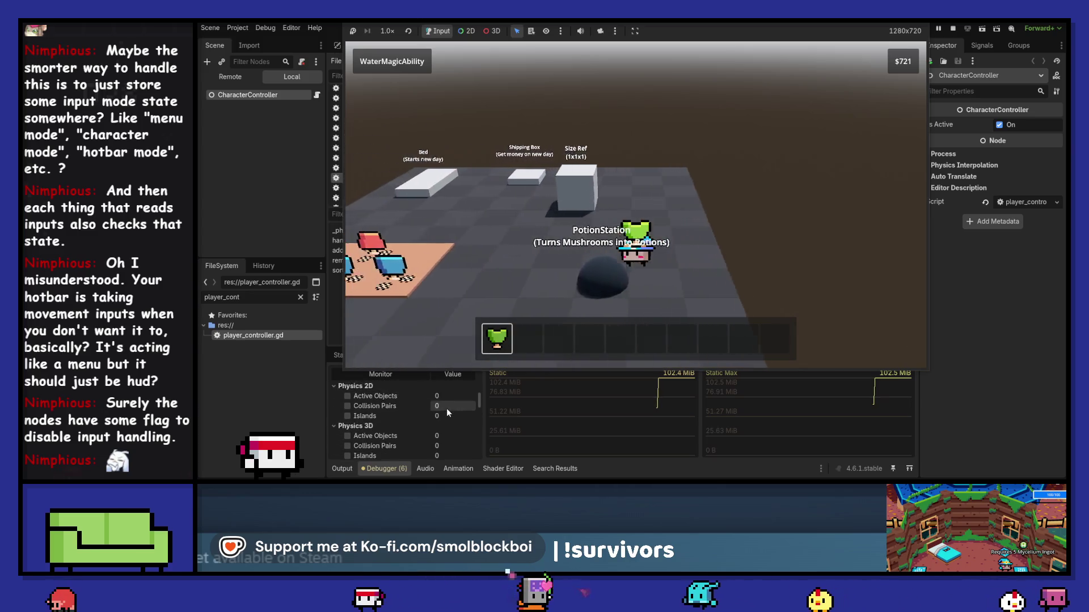
pyautogui.press('a')
pyautogui.scroll(-3, 447, 408)
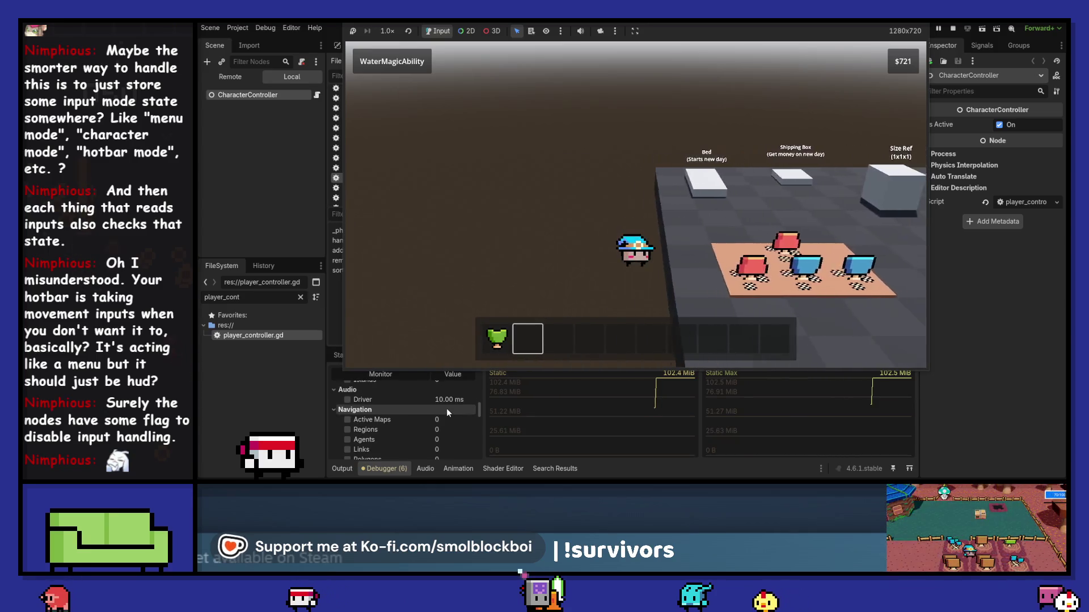
pyautogui.press('d')
pyautogui.press('w')
pyautogui.scroll(-4, 447, 408)
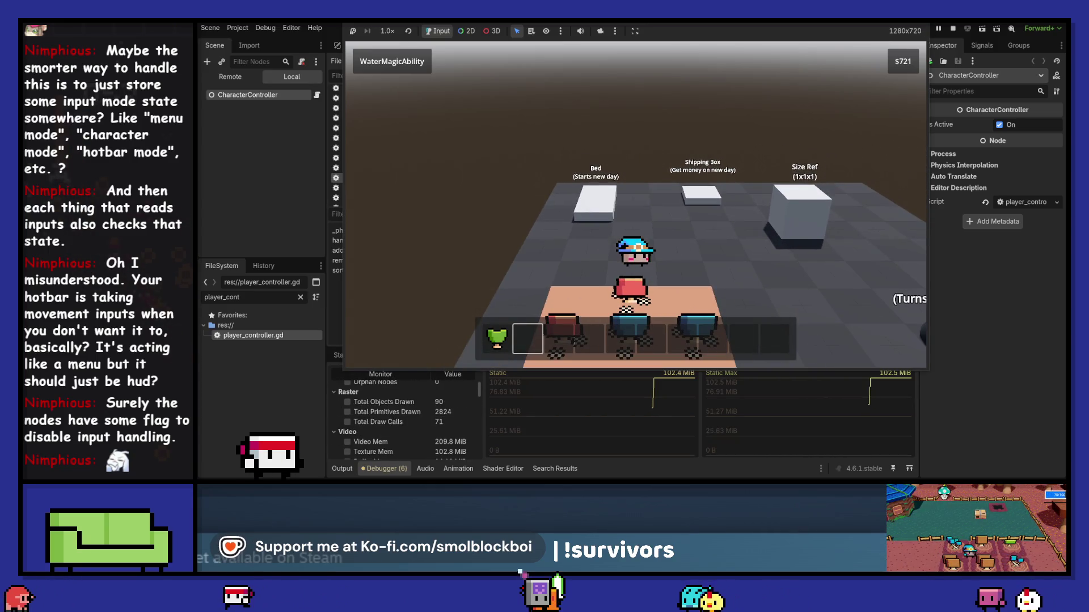
pyautogui.press('F8')
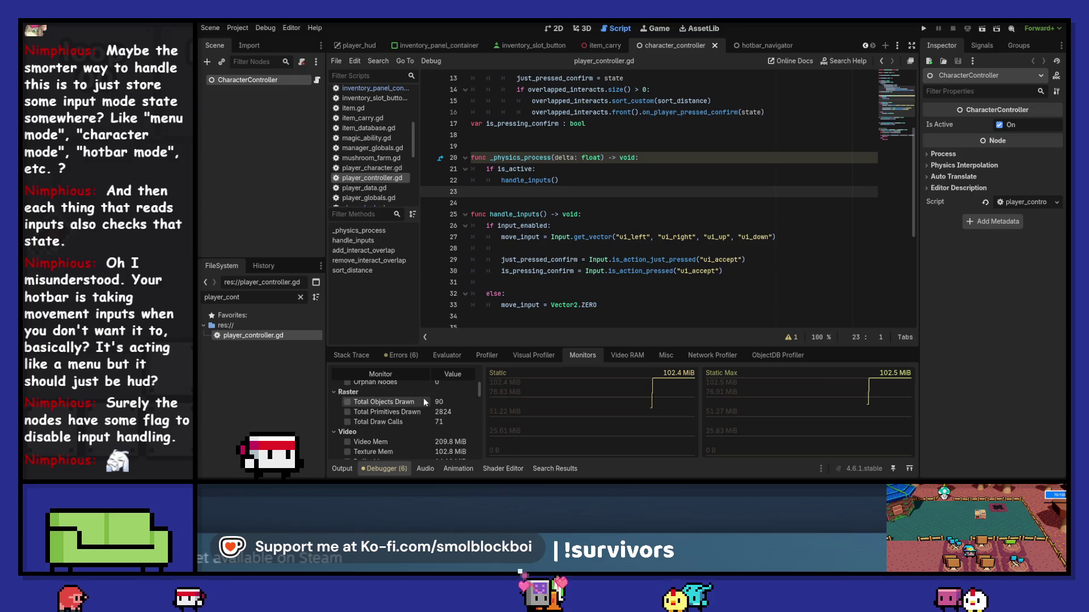
# Place the caret on line 28 of player_controller.gd, then switch to the player_hud script.
pyautogui.click(669, 248)
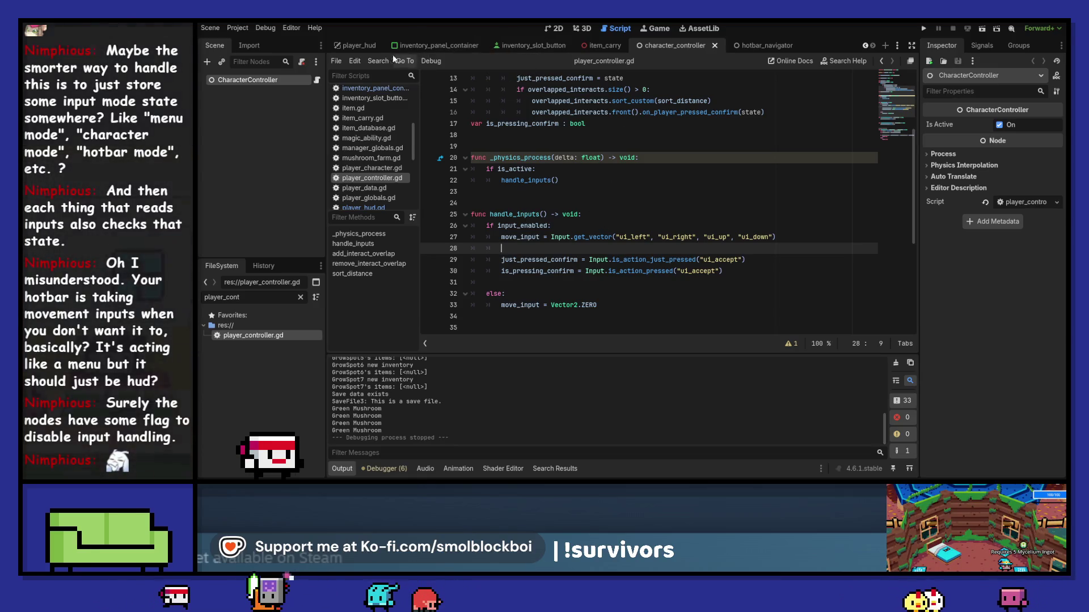
pyautogui.click(367, 45)
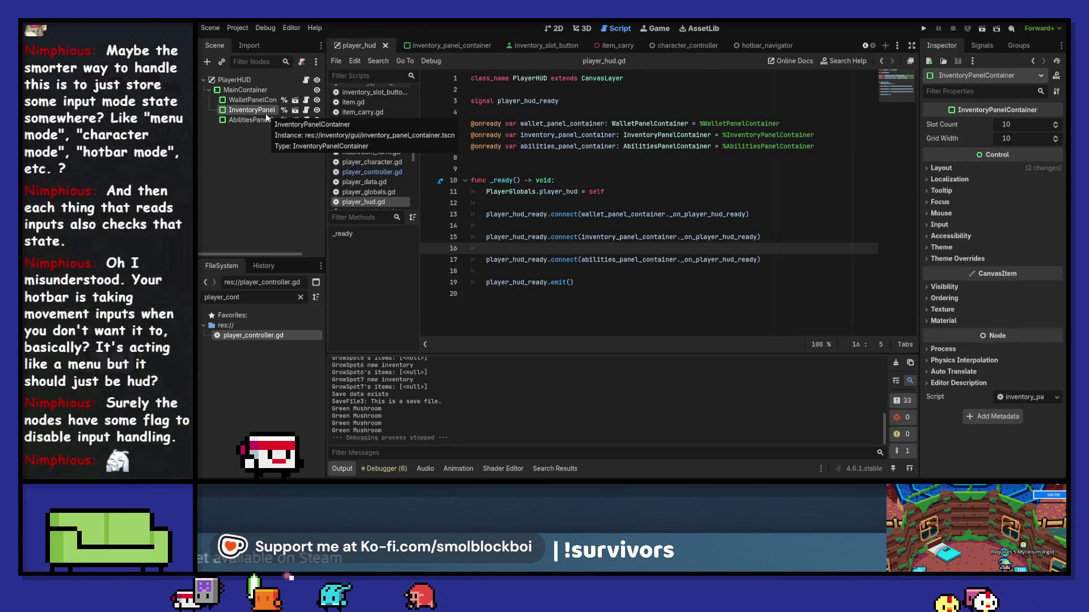
# Set the InventoryPanel's Focus Behavior Recursive to Disabled.
pyautogui.click(940, 202)
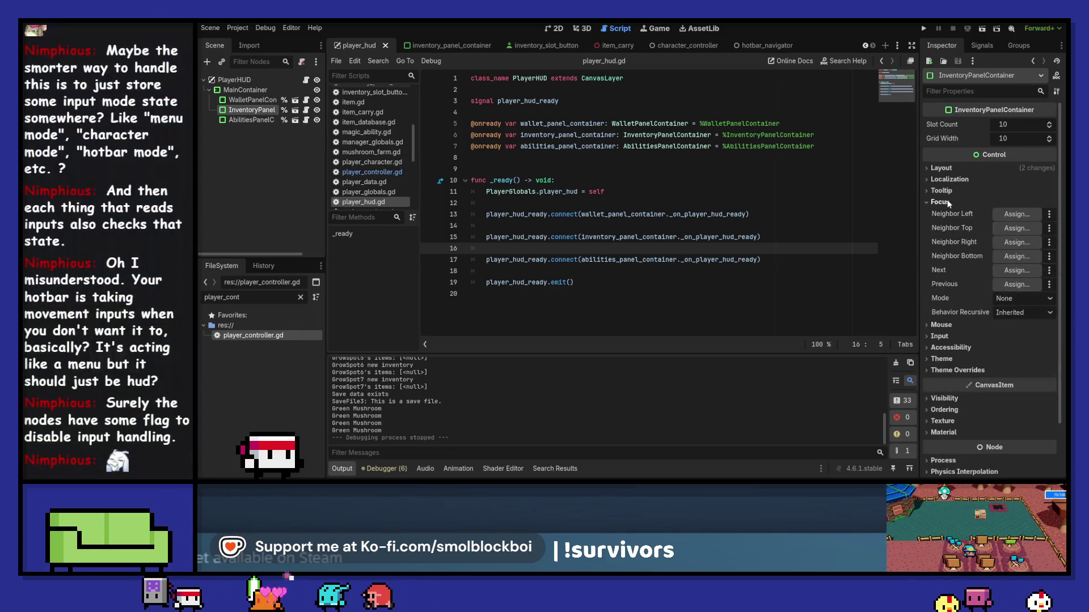
pyautogui.click(1020, 313)
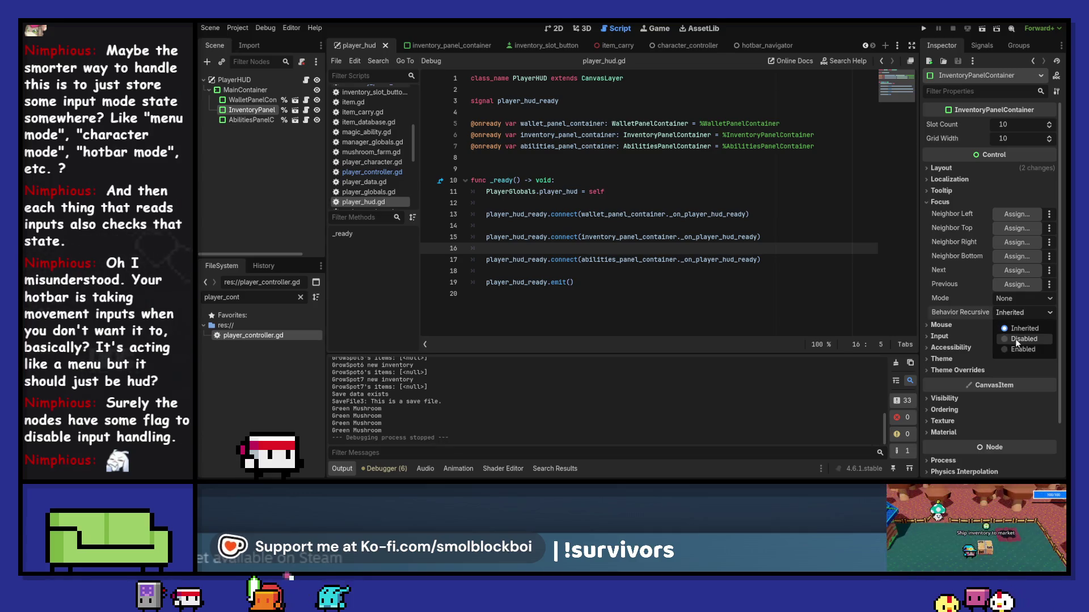
pyautogui.click(1015, 338)
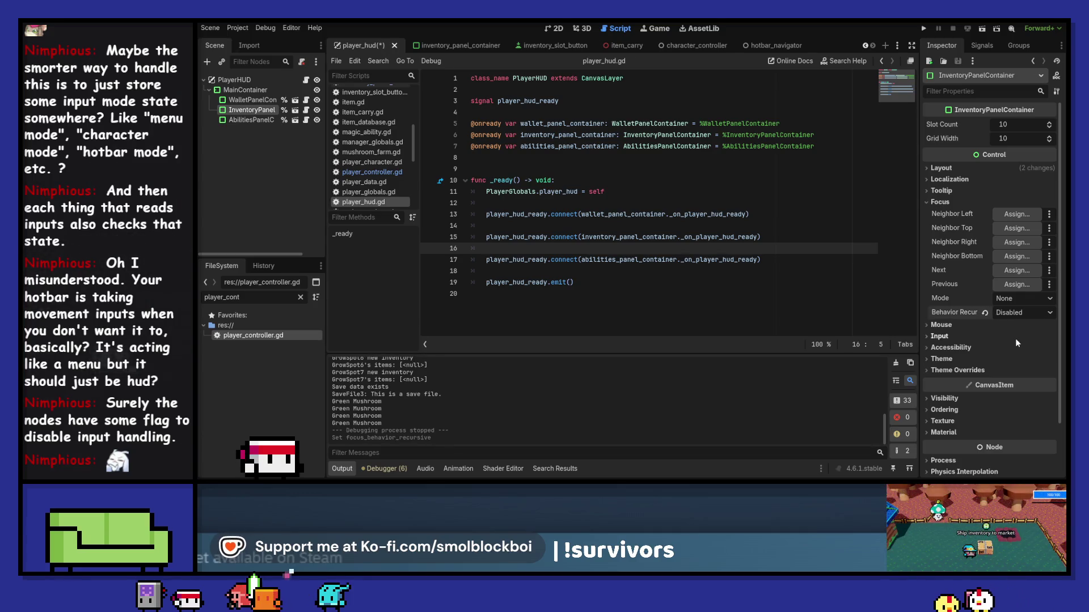
# Run mushroom_farm.tscn, move the player with S, then stop the game with F8.
pyautogui.click(923, 28)
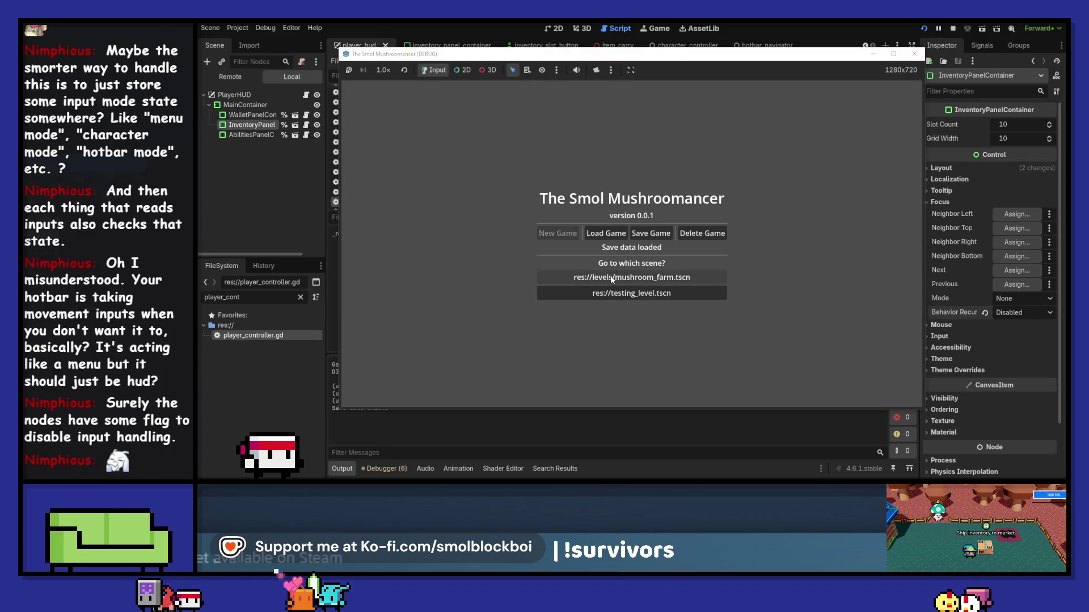
pyautogui.click(612, 278)
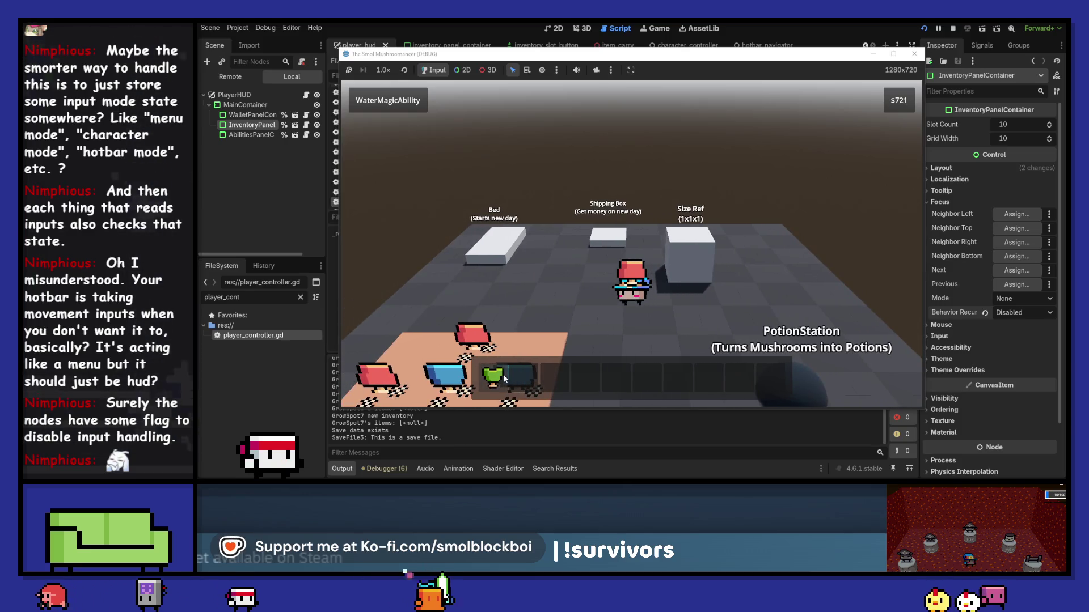
pyautogui.press('s')
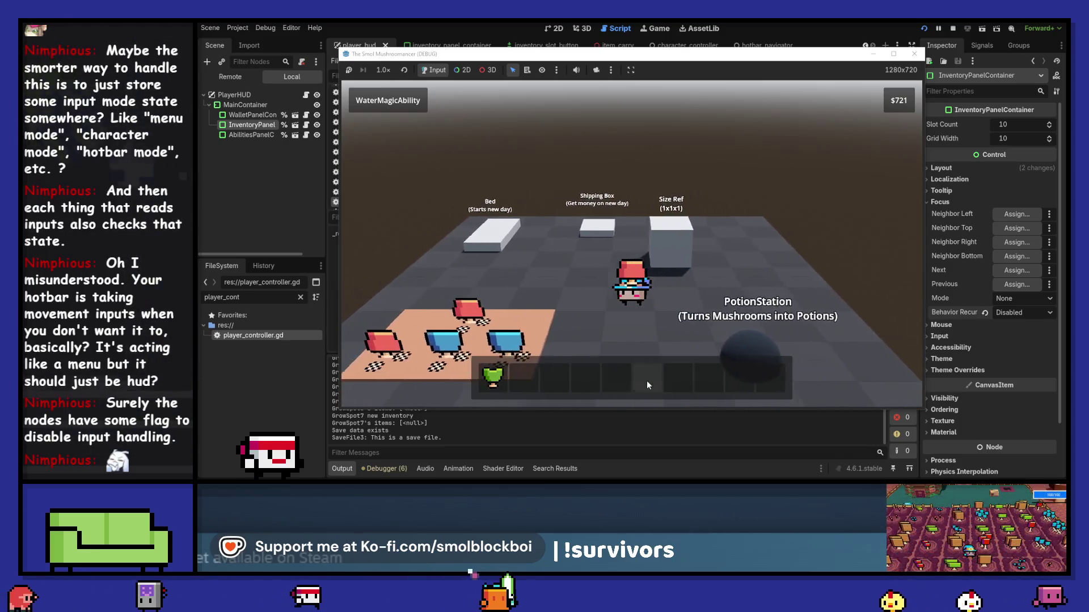
pyautogui.press('F8')
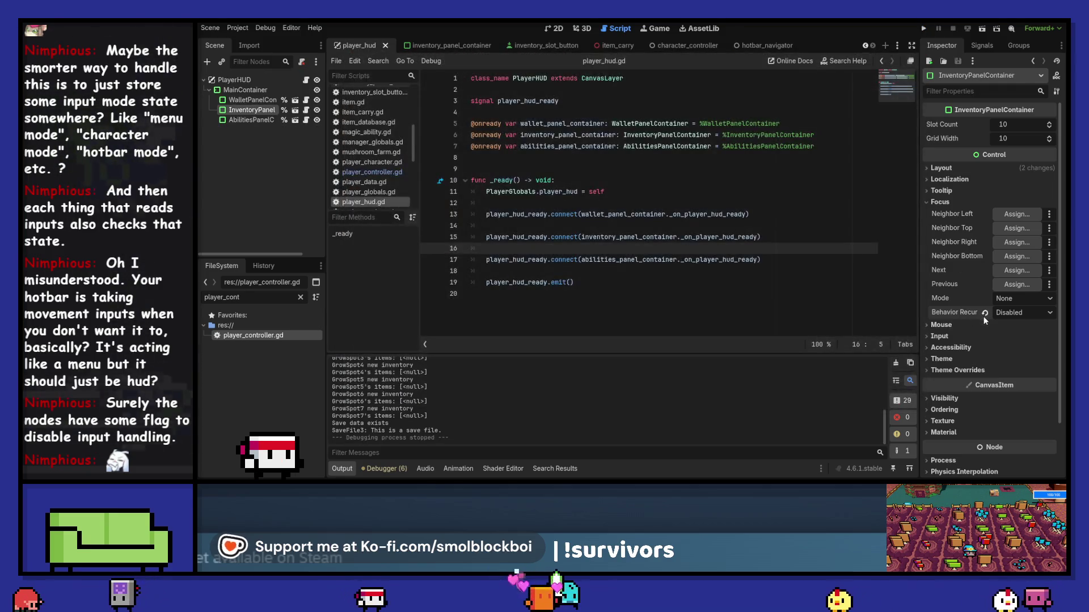
# Revert Behavior Recursive to Inherited and check the Neighbor Left assignment options without changing them.
pyautogui.click(984, 313)
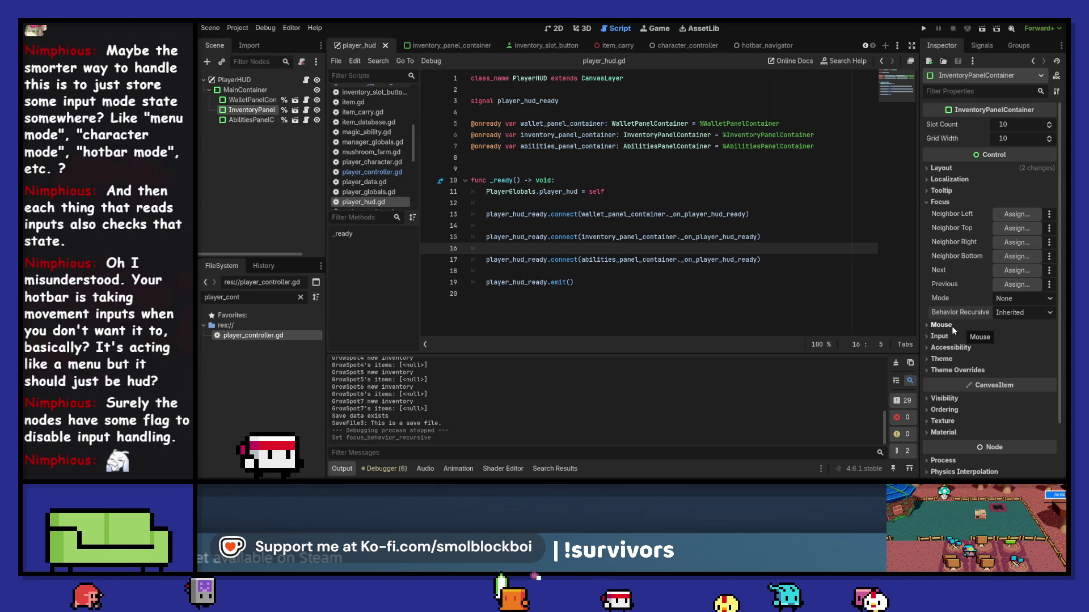
pyautogui.click(1018, 215)
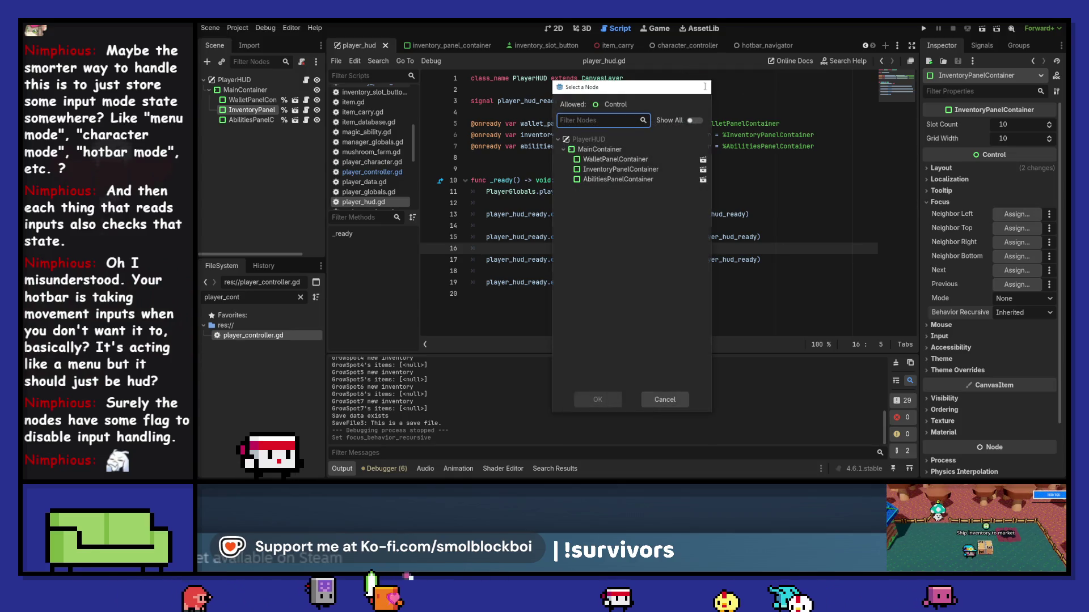
pyautogui.press('Escape')
pyautogui.click(1048, 214)
pyautogui.click(966, 216)
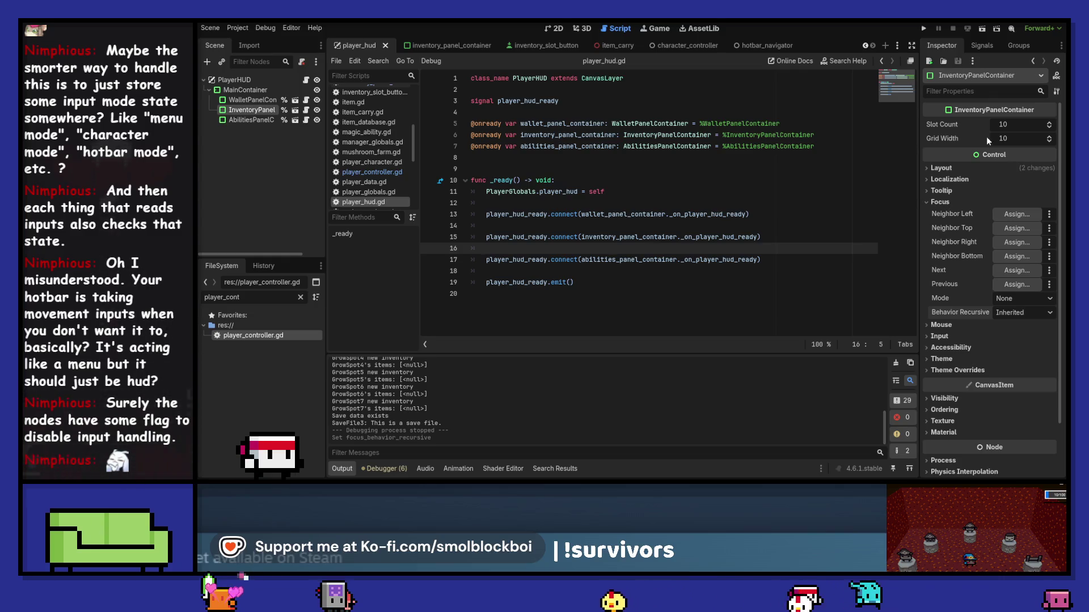
# Review the Focus Mode and Behavior Recursive choices, leaving None and Inherited, then click line 15.
pyautogui.click(1020, 301)
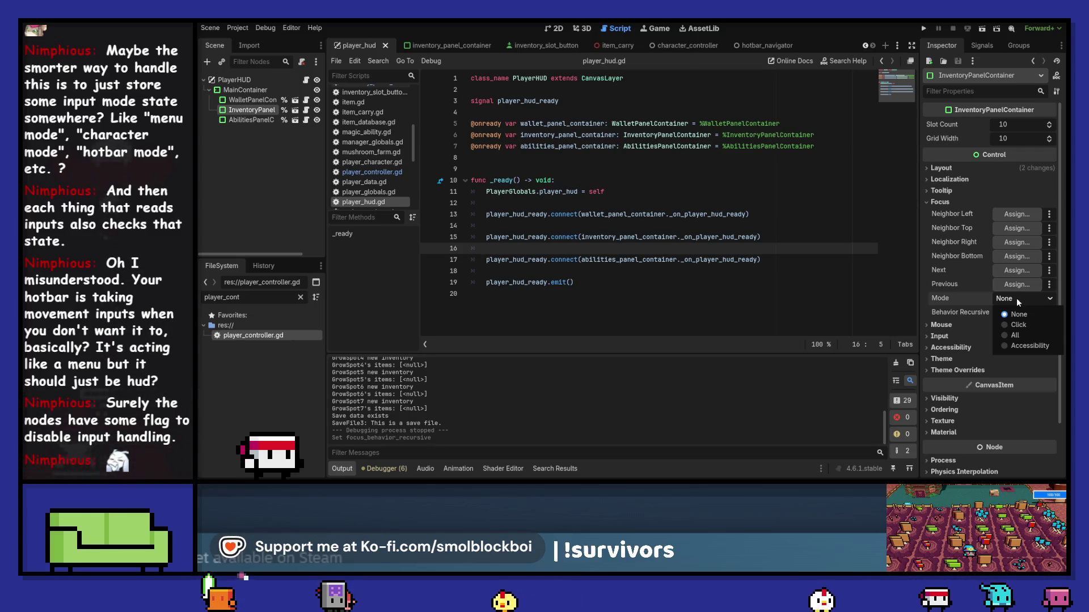
pyautogui.click(1015, 297)
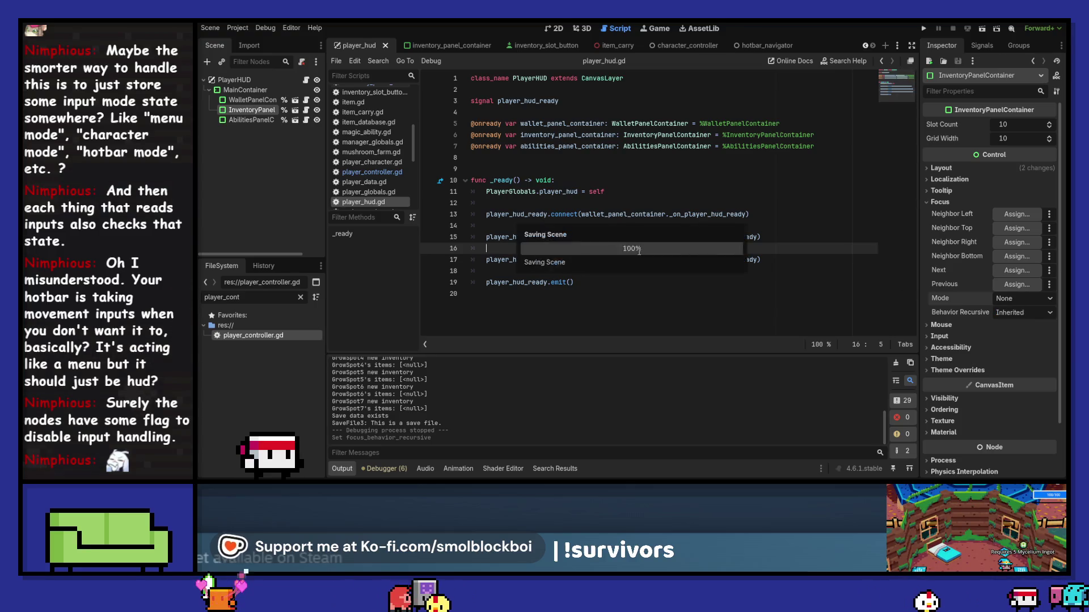
pyautogui.click(1024, 313)
pyautogui.click(1032, 318)
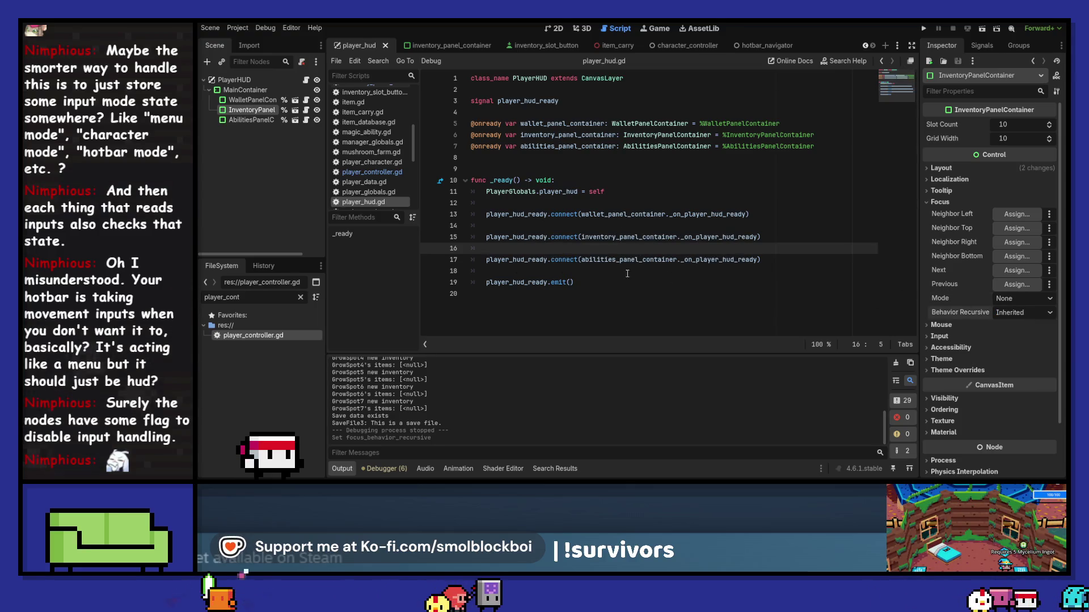
pyautogui.click(529, 238)
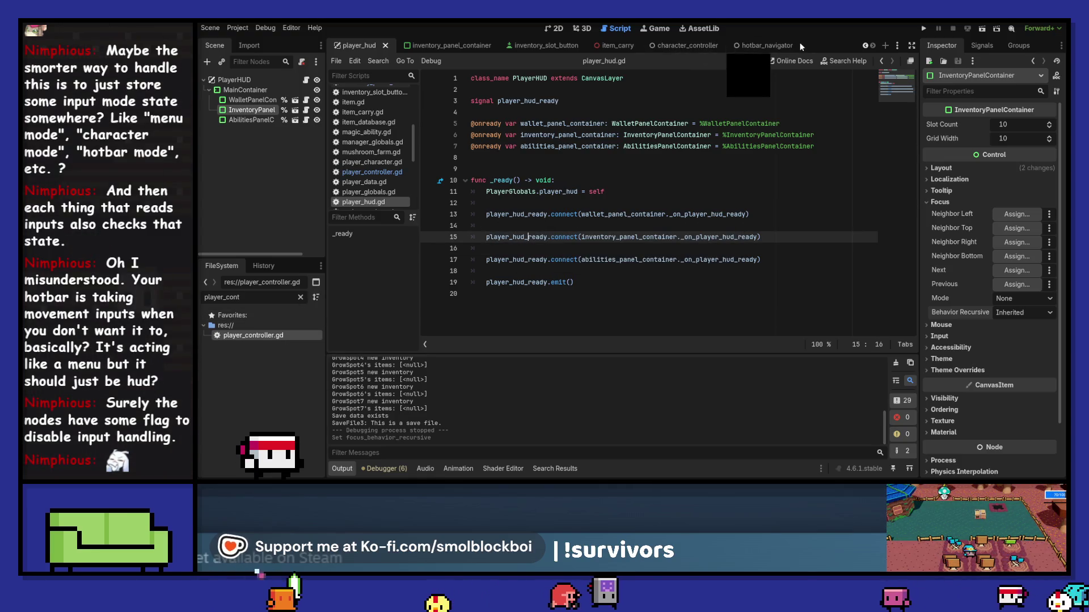
# Open hotbar_navigator.gd, clear the Output log, then switch to inventory_panel_container.gd.
pyautogui.click(777, 46)
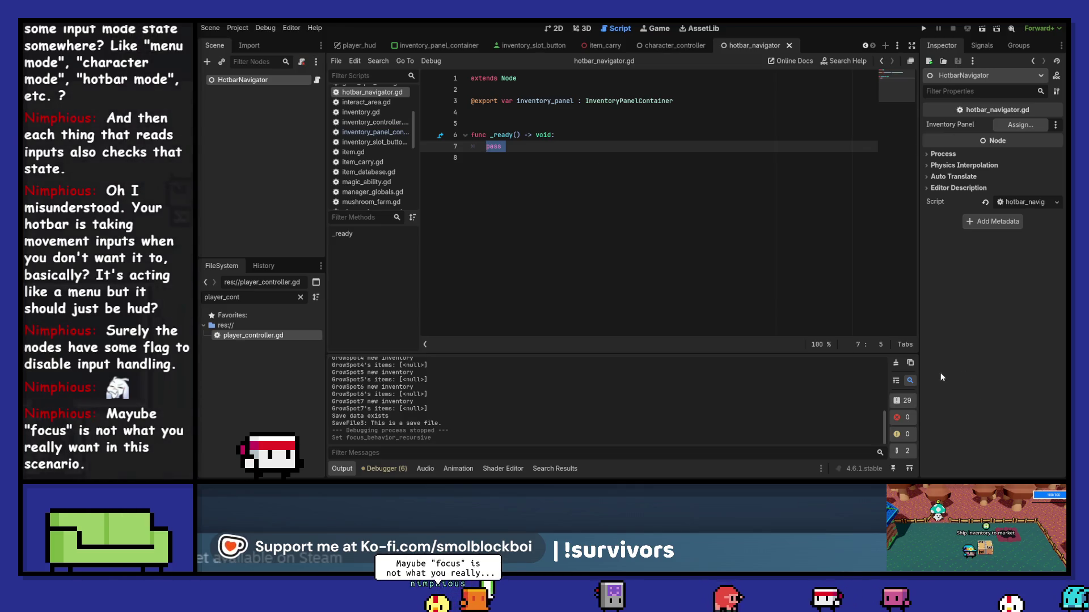
pyautogui.click(895, 362)
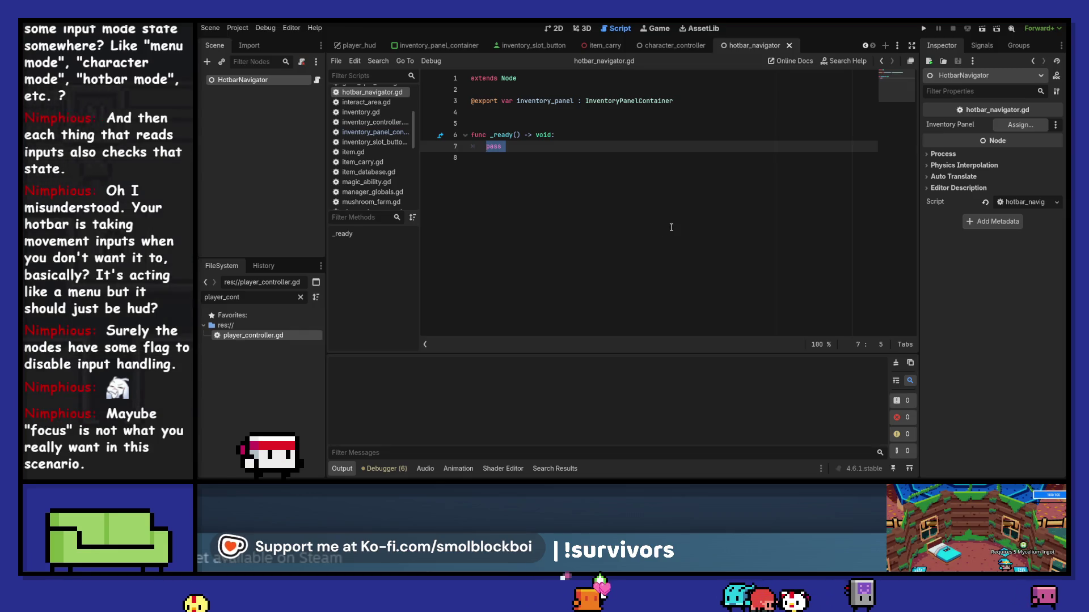
pyautogui.click(417, 46)
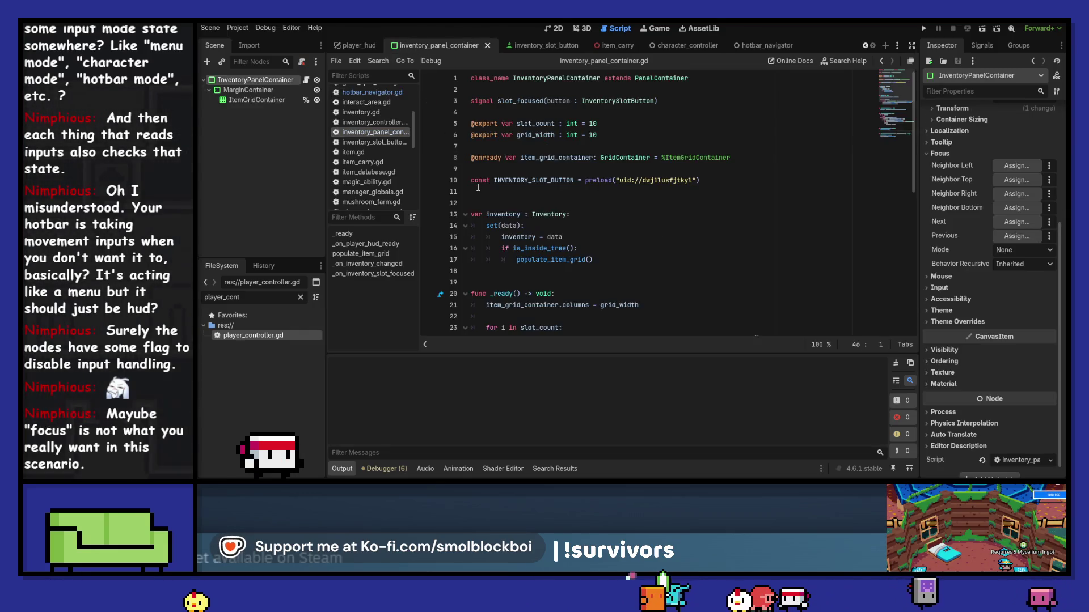
# Inspect the InventoryPanel node in the 2D PlayerHUD view, then open HotbarNavigator's attached script.
pyautogui.click(559, 28)
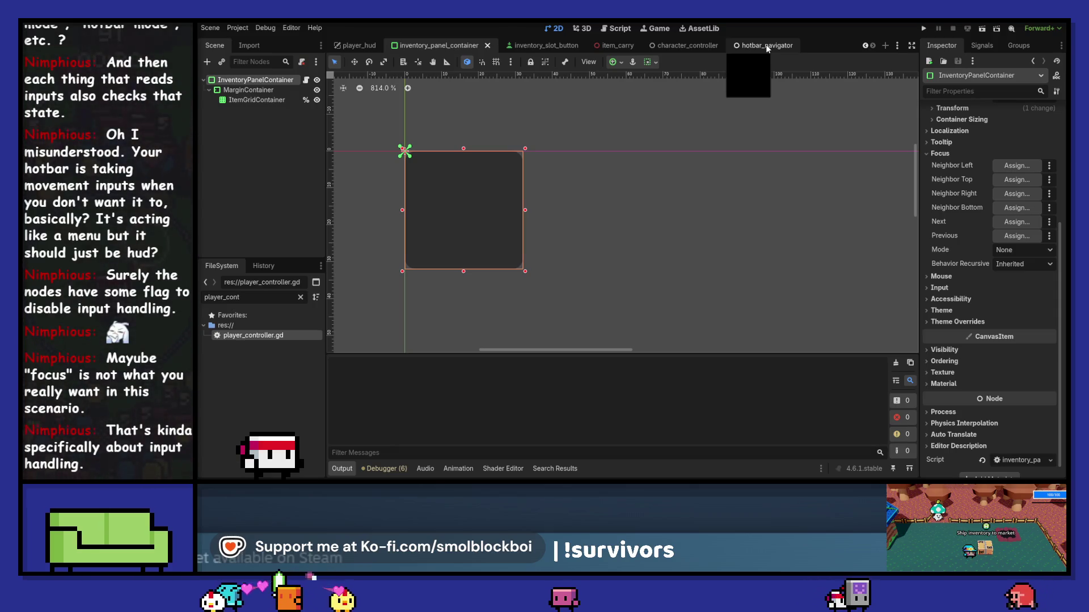
pyautogui.click(360, 46)
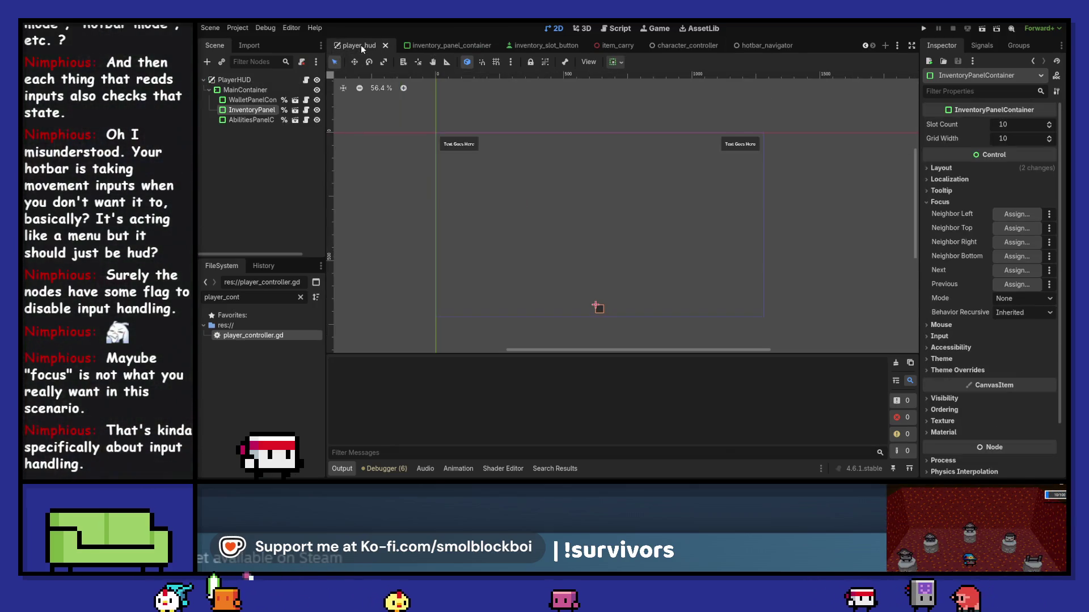
pyautogui.click(259, 109)
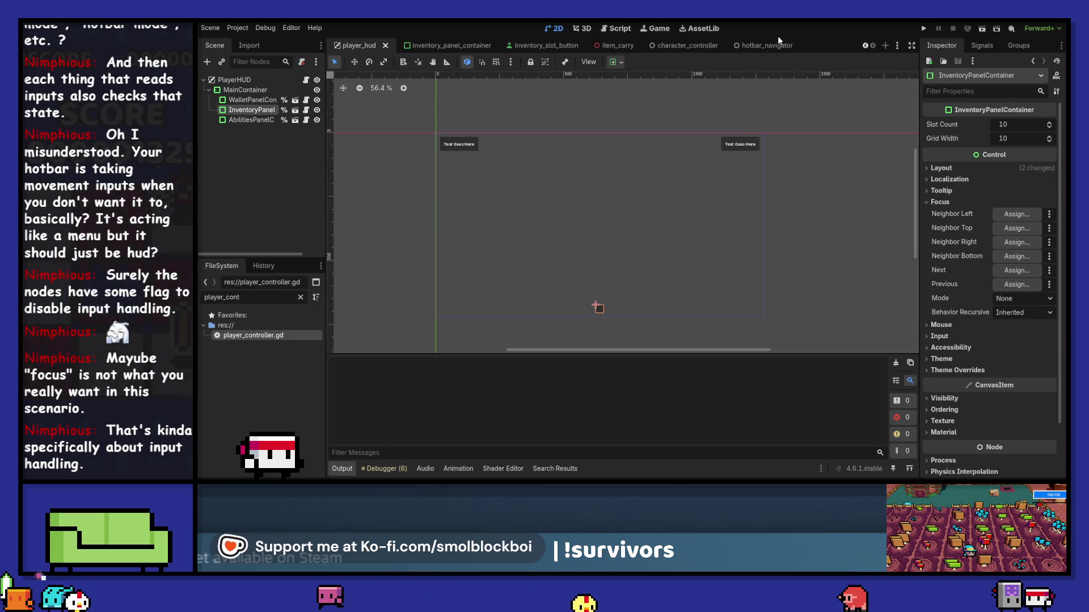
pyautogui.click(765, 45)
pyautogui.click(317, 79)
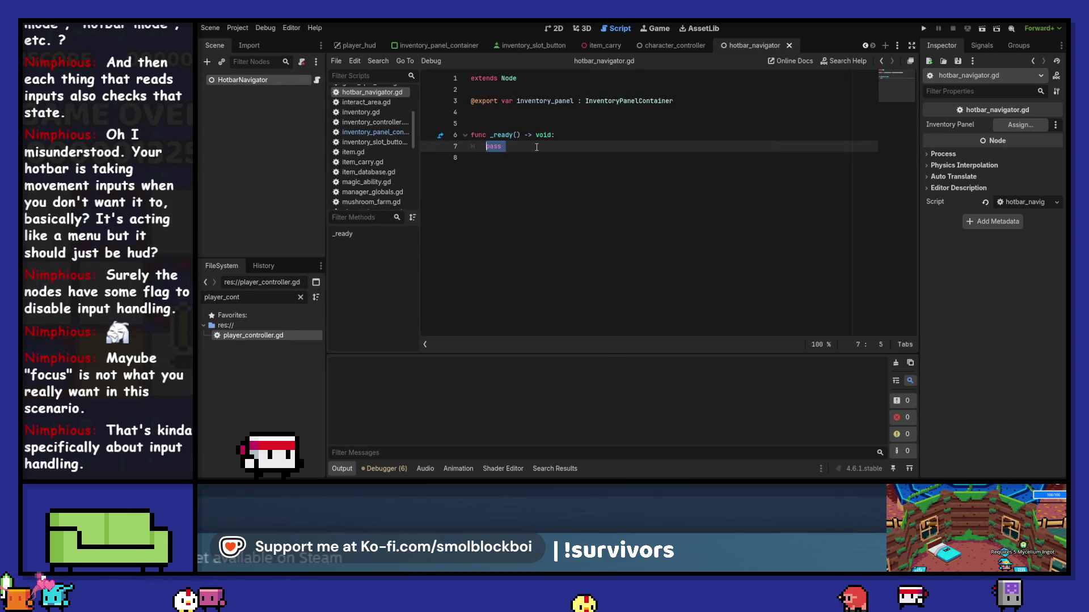
# Replace the _ready function with an _unhandled_input stub containing pass, and save.
pyautogui.click(583, 179)
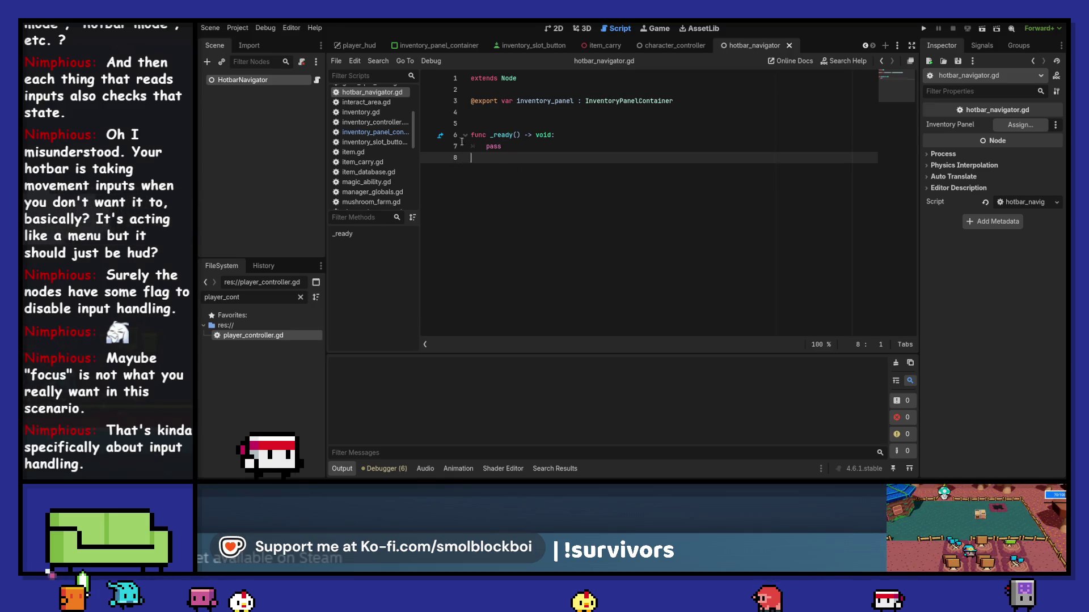
pyautogui.hotkey('shift', 'Up')
pyautogui.hotkey('shift', 'Up')
pyautogui.write('func ')
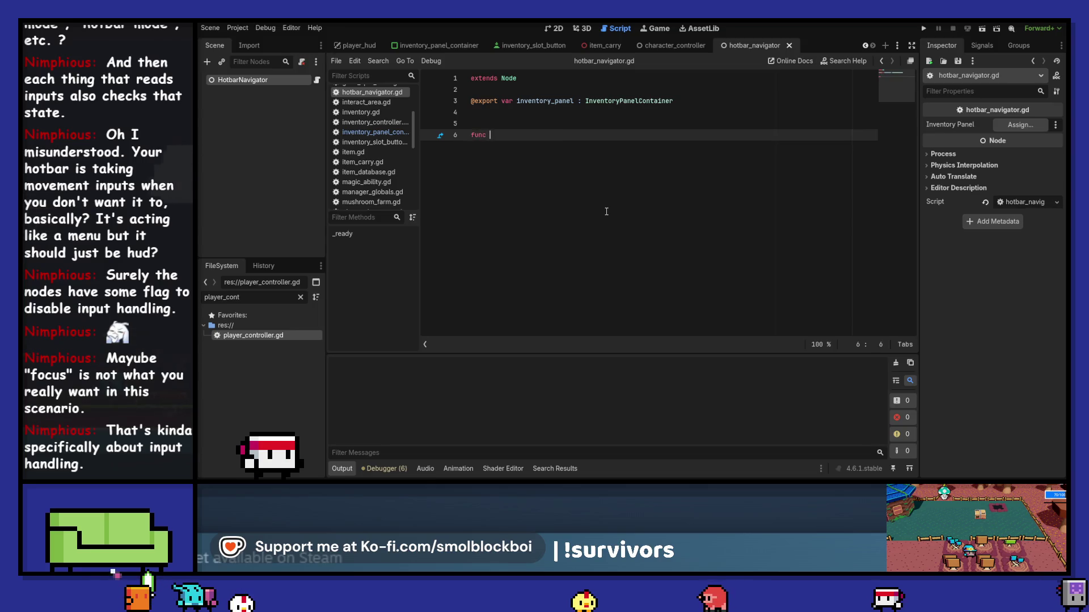
pyautogui.write('_')
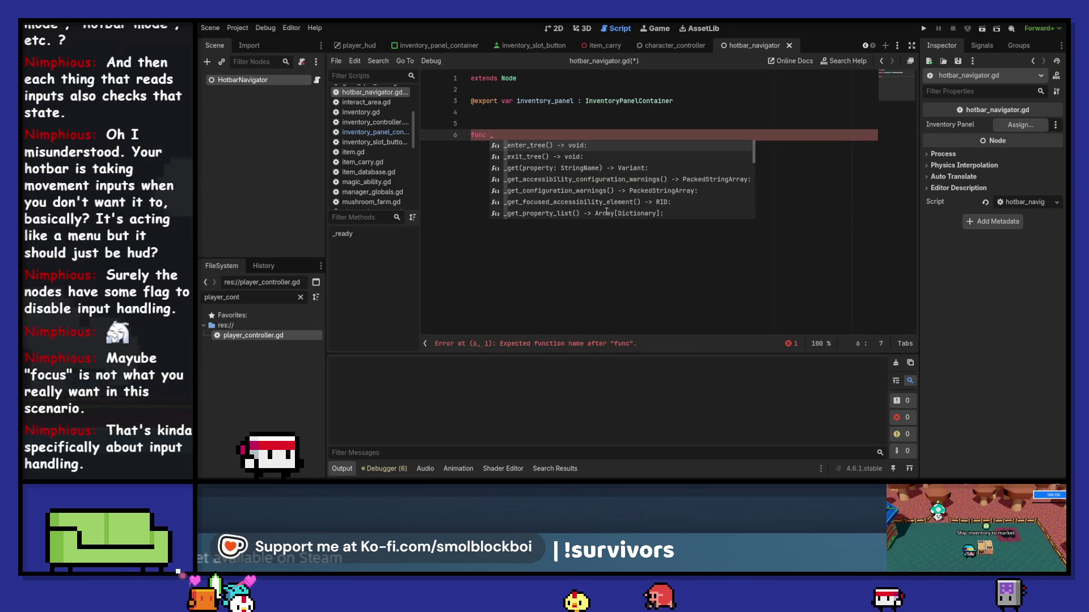
pyautogui.write('even')
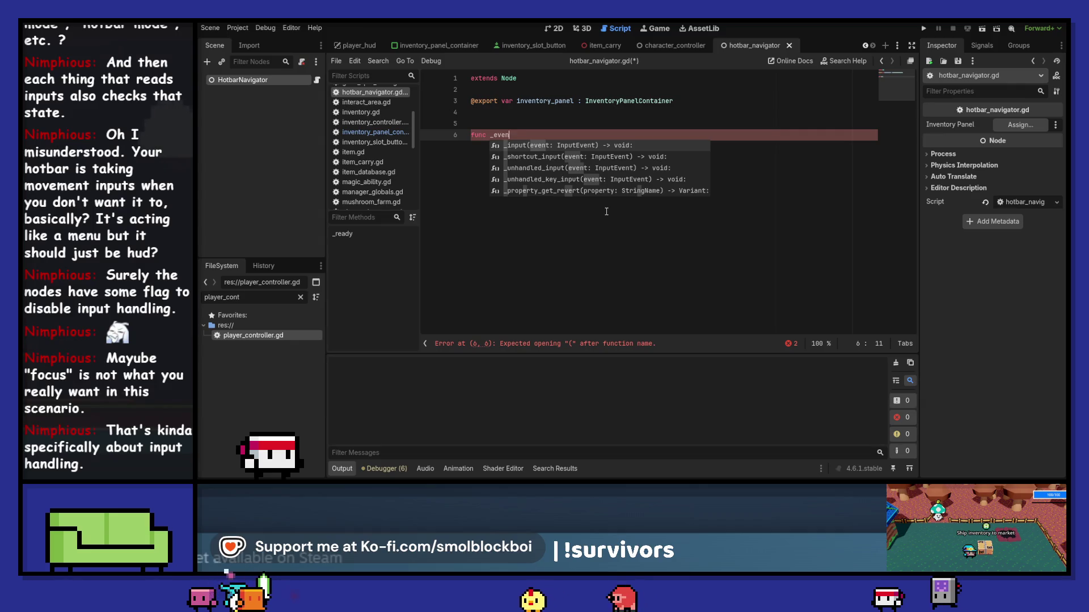
pyautogui.press('Down')
pyautogui.press('Down')
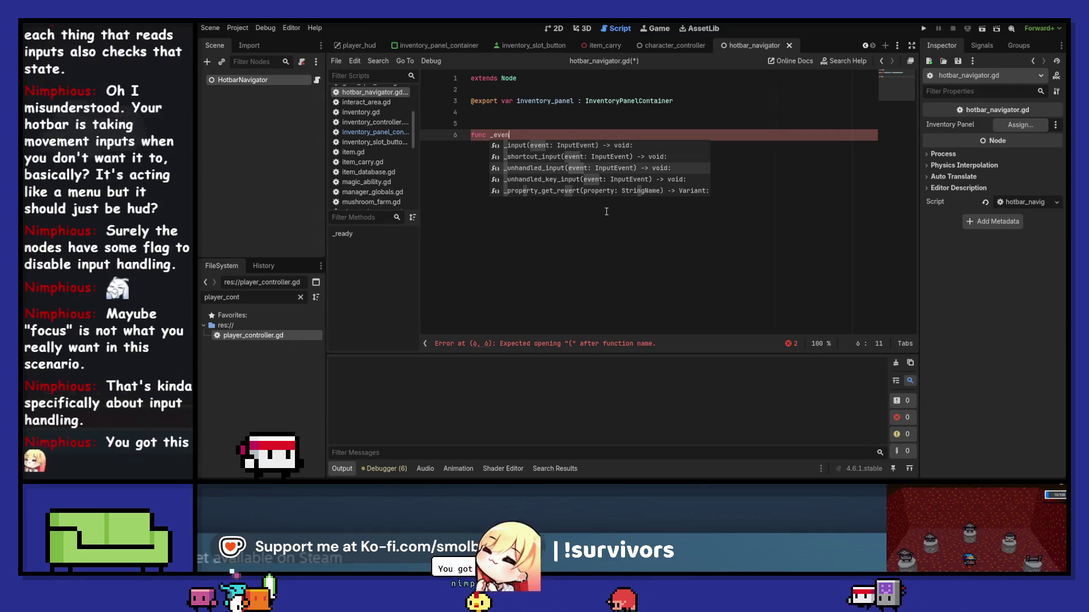
pyautogui.press('Return')
pyautogui.write('pass')
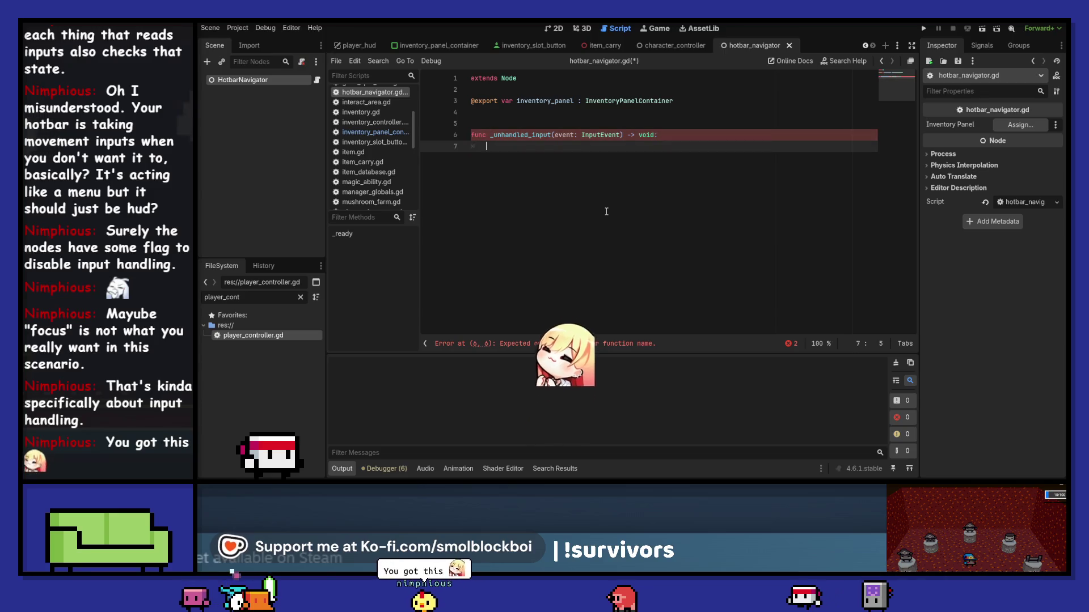
pyautogui.hotkey('ctrl', 's')
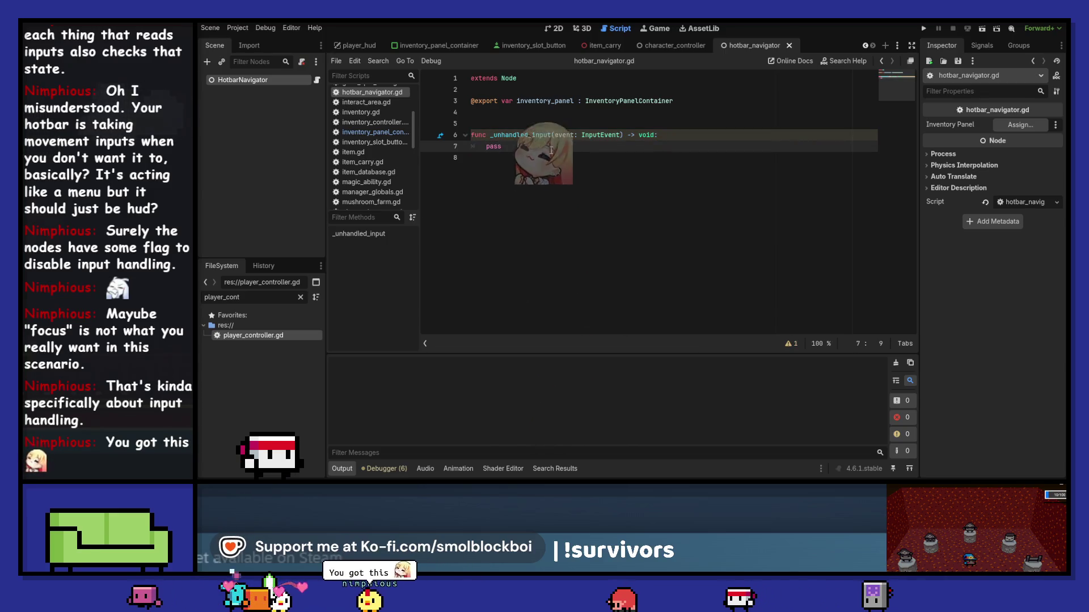
# Browse inventory_panel's focus members, discard the partial call, and search the documentation.
pyautogui.keyDown('ctrl'); pyautogui.click(513, 134); pyautogui.keyUp('ctrl')
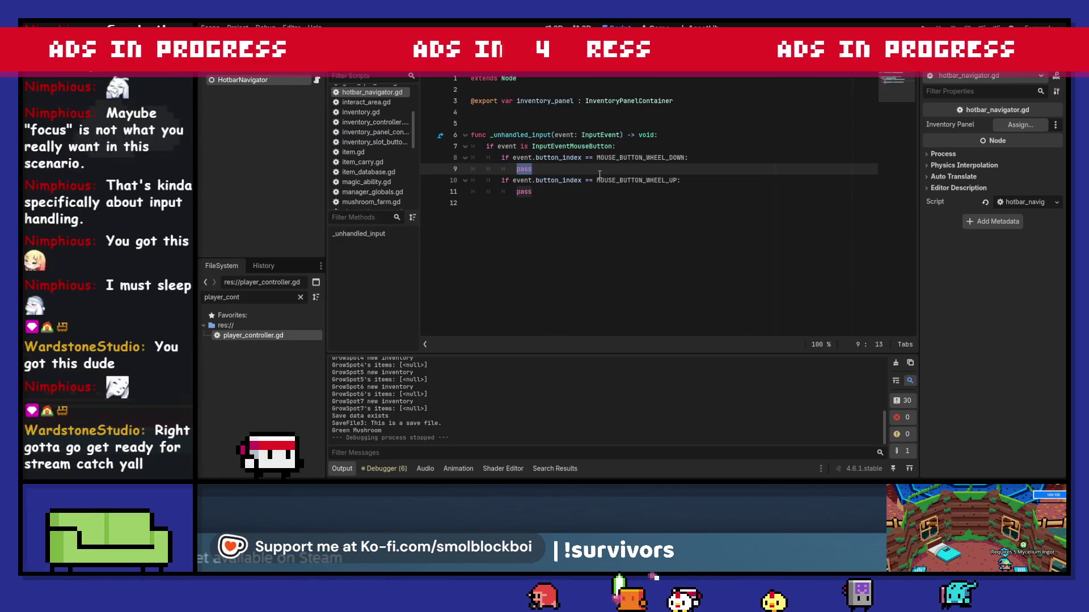
pyautogui.write('inven')
pyautogui.press('Return')
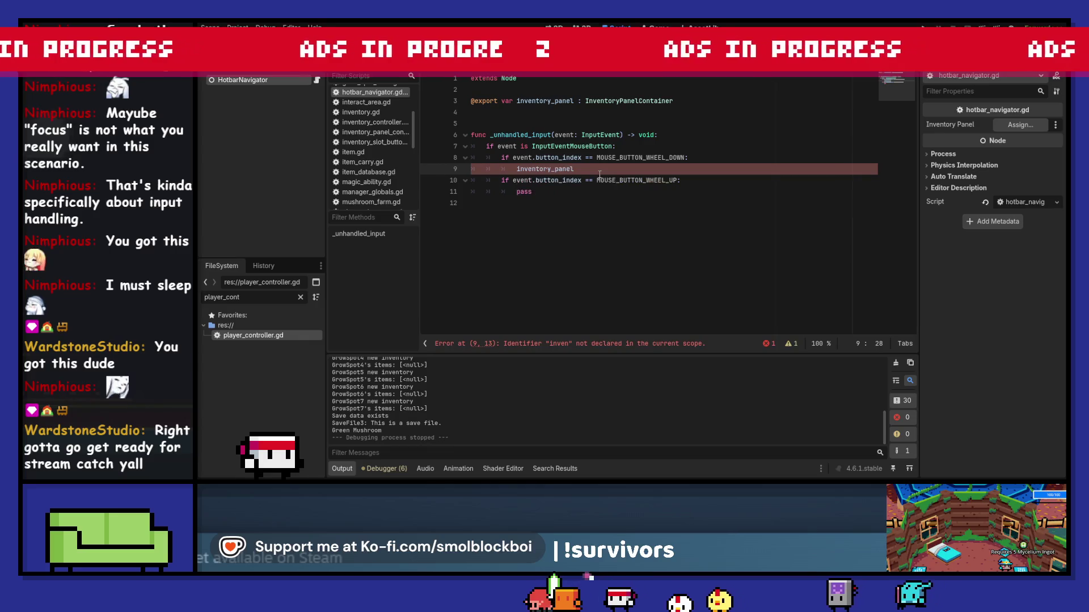
pyautogui.write('.')
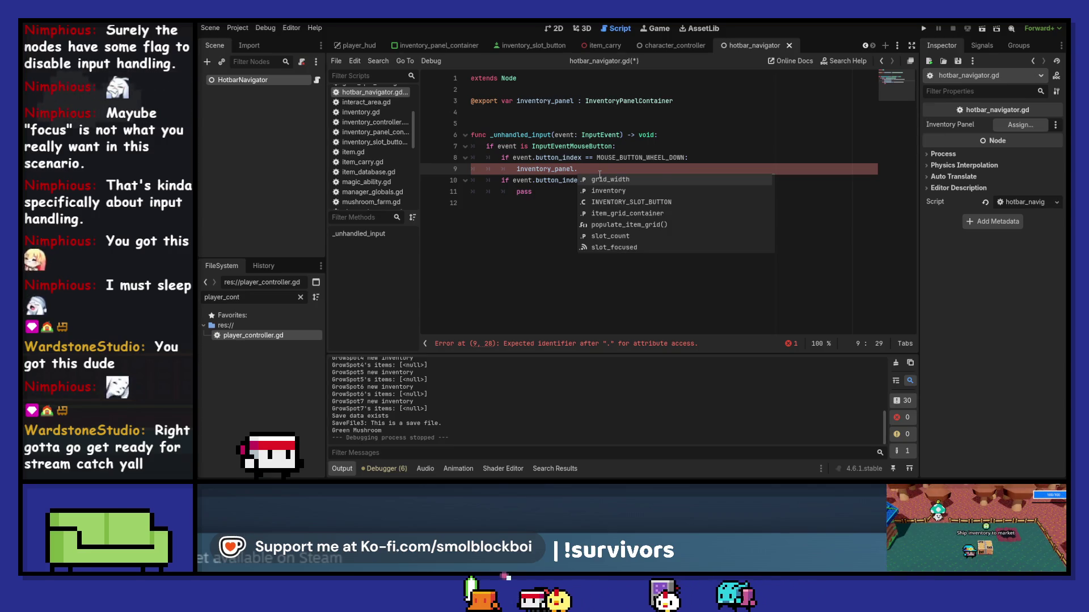
pyautogui.write('fi')
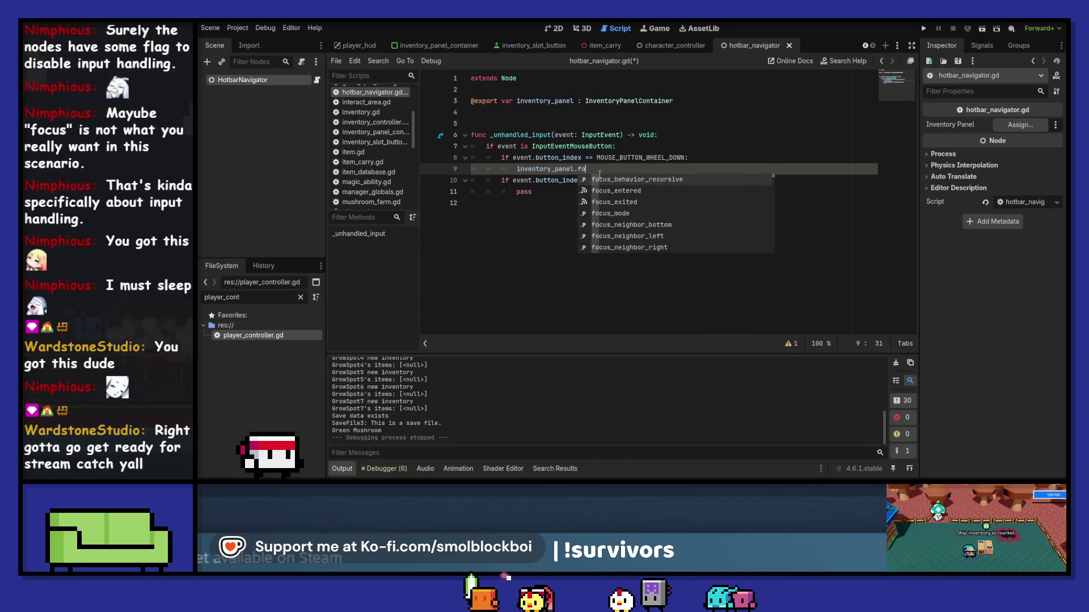
pyautogui.write('us')
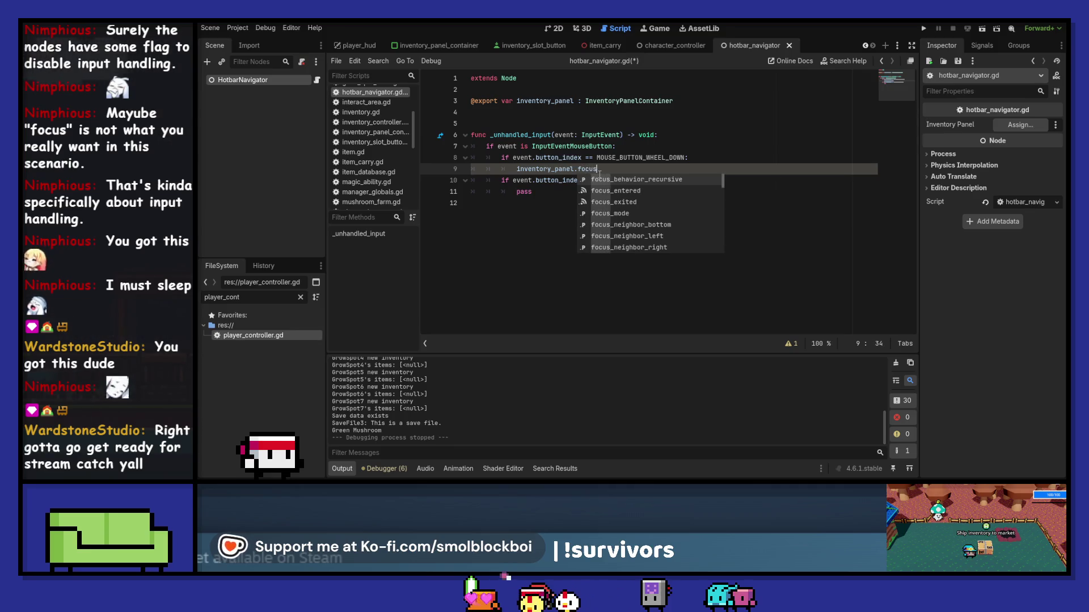
pyautogui.press('Down')
pyautogui.press('Down')
pyautogui.press('Down')
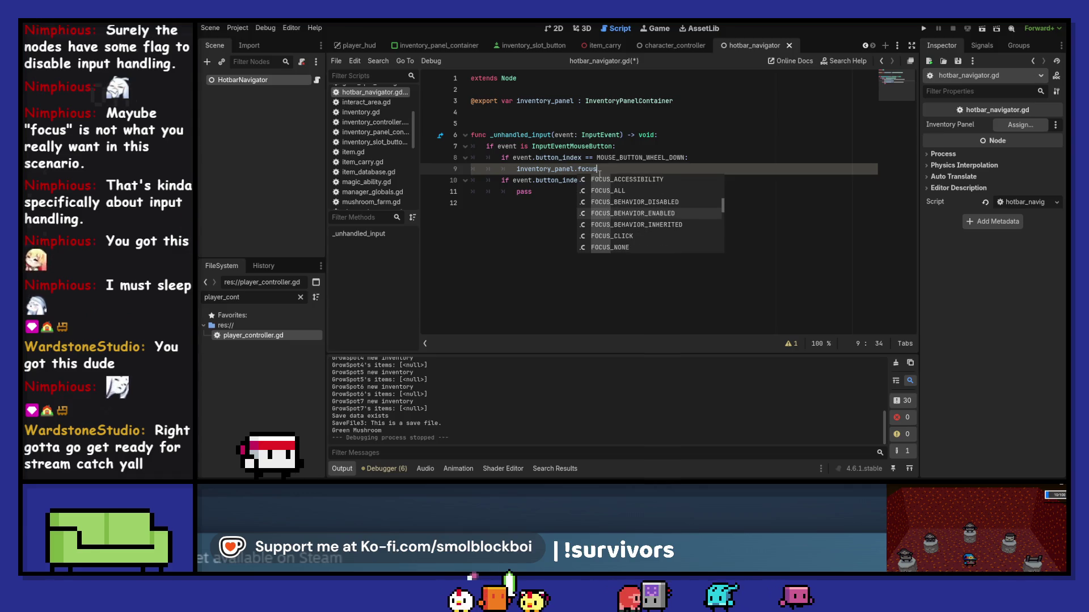
pyautogui.press('Down')
pyautogui.press('Down')
pyautogui.press('Down')
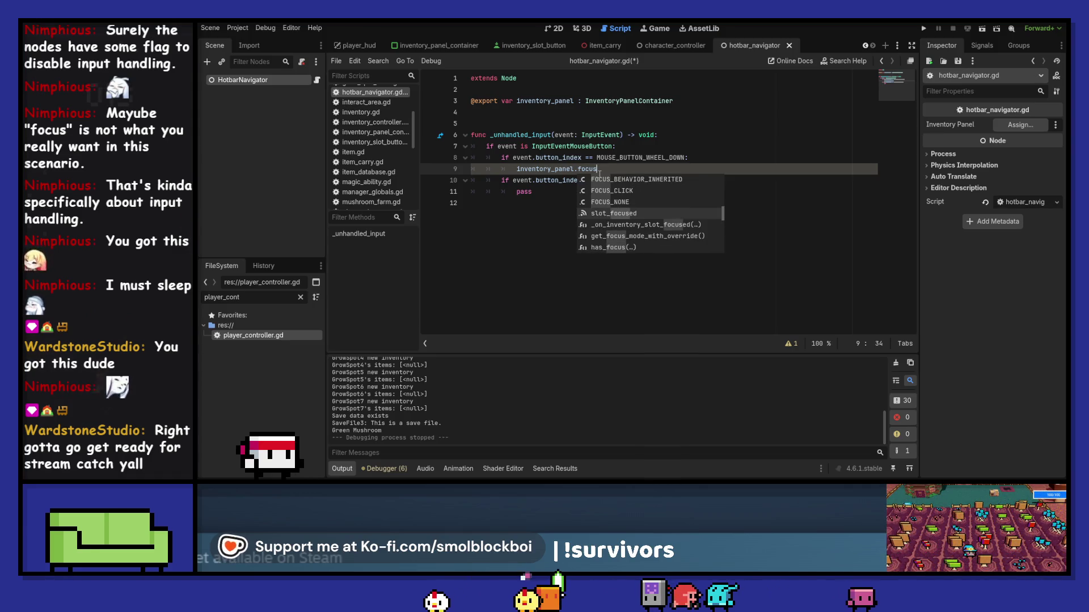
pyautogui.press('BackSpace')
pyautogui.press('BackSpace')
pyautogui.press('BackSpace')
pyautogui.write('get_focu')
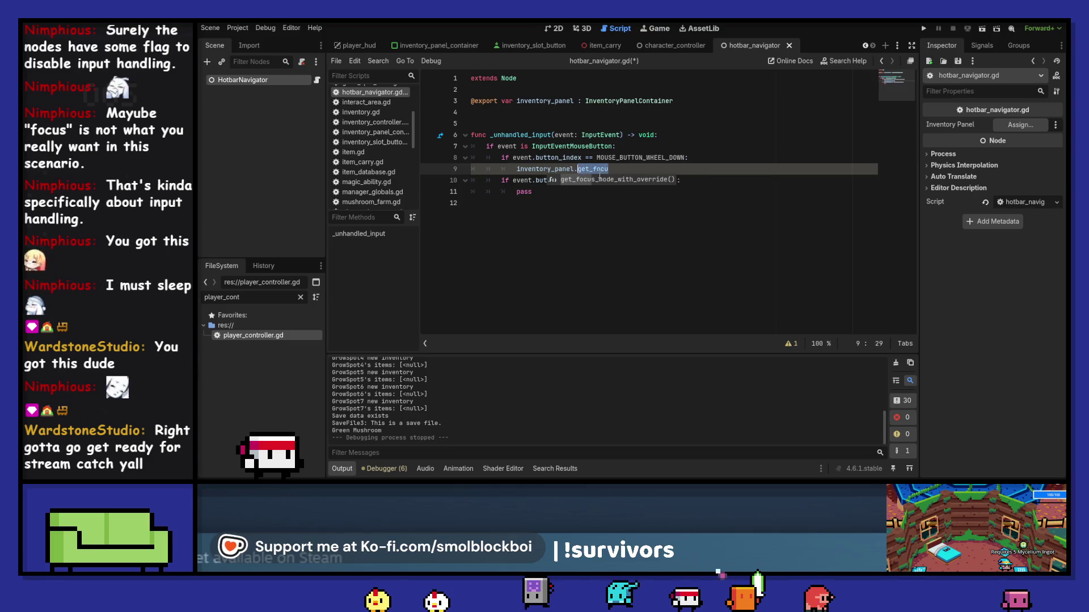
pyautogui.write('f')
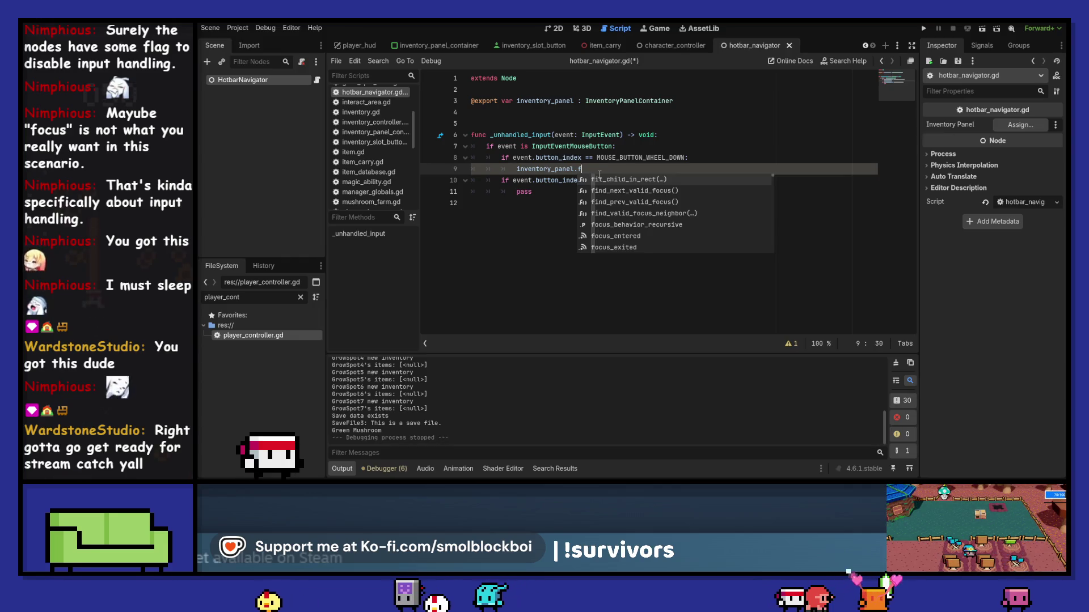
pyautogui.press('BackSpace')
pyautogui.press('BackSpace')
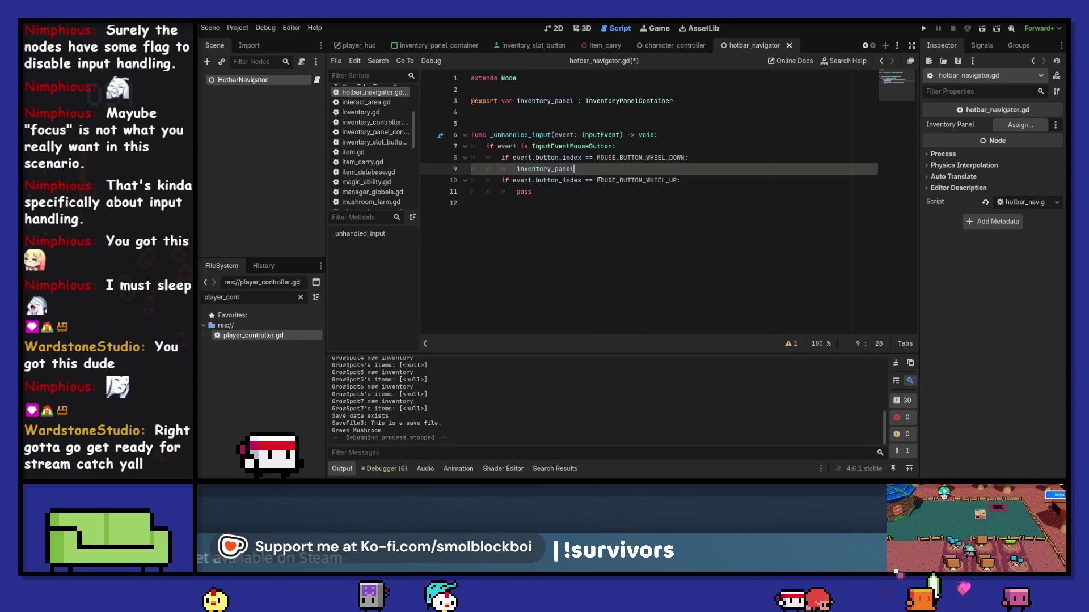
pyautogui.click(849, 59)
pyautogui.write('g')
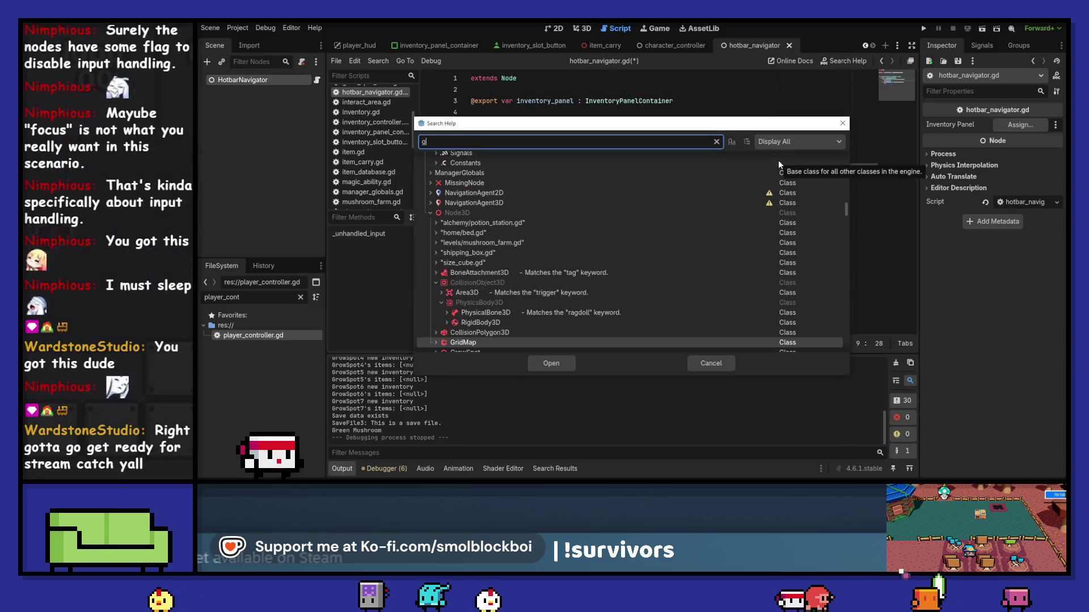
pyautogui.write('et_focu')
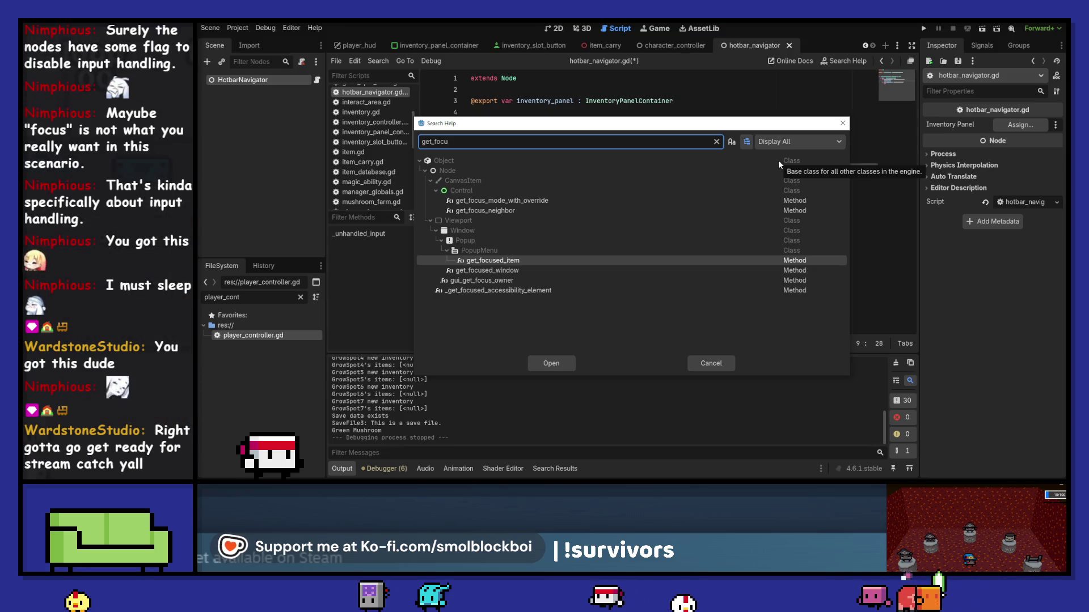
pyautogui.press('Escape')
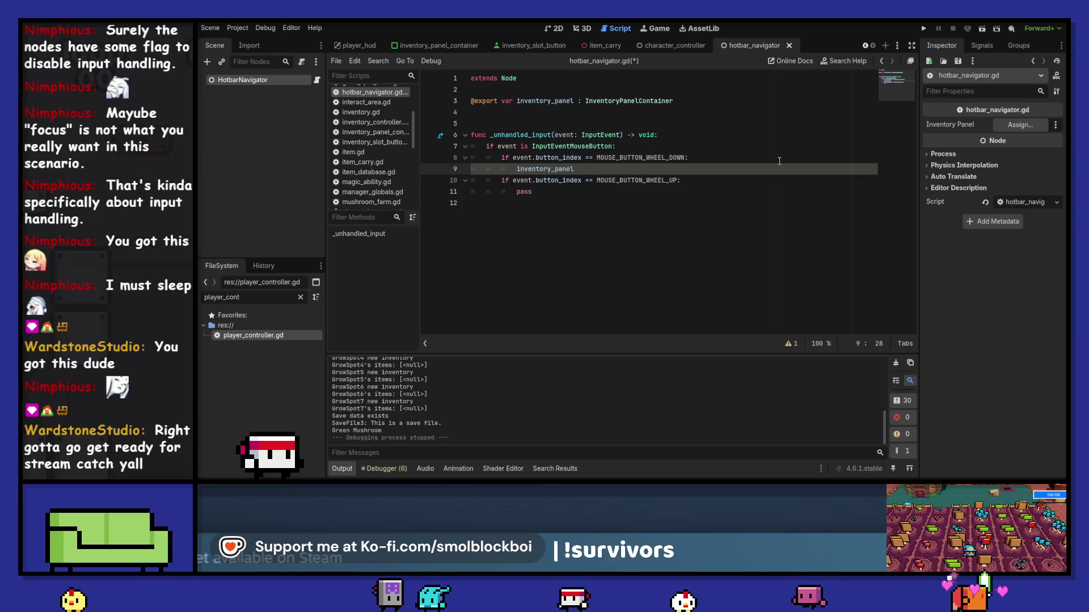
# Write var index = get_viewport().gui_get_focus_owner().get_index() on line 9.
pyautogui.hotkey('shift', 'Home')
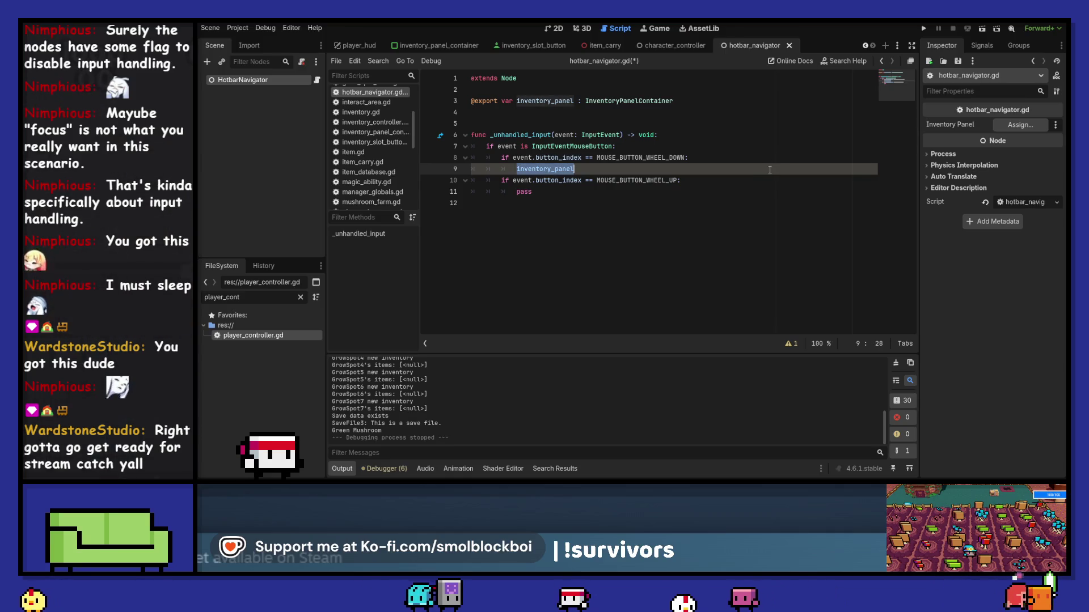
pyautogui.write('get_')
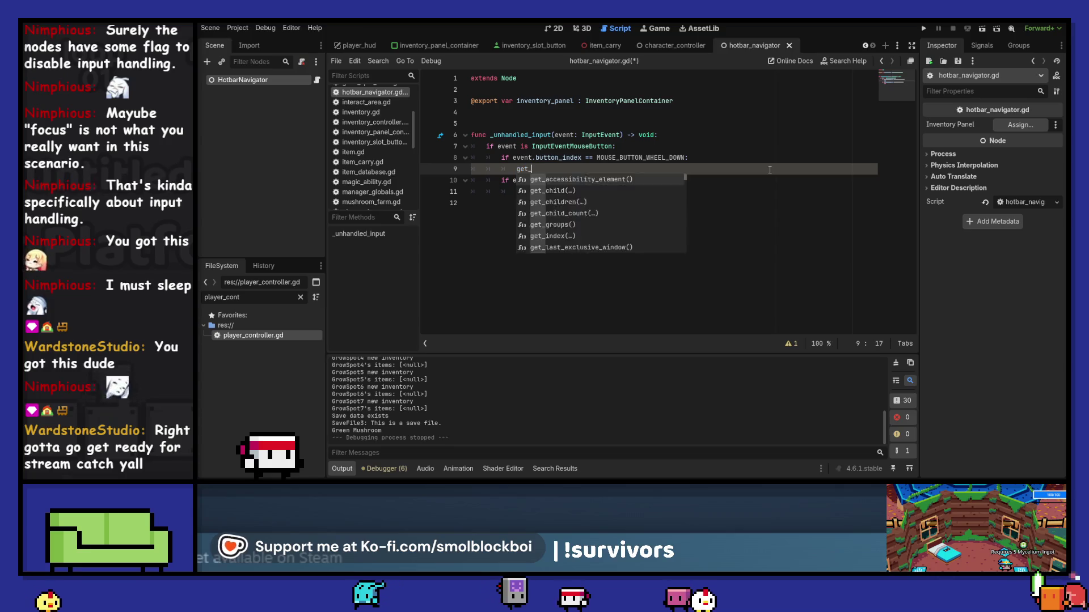
pyautogui.write('viewport().gui_get_focus_owner(')
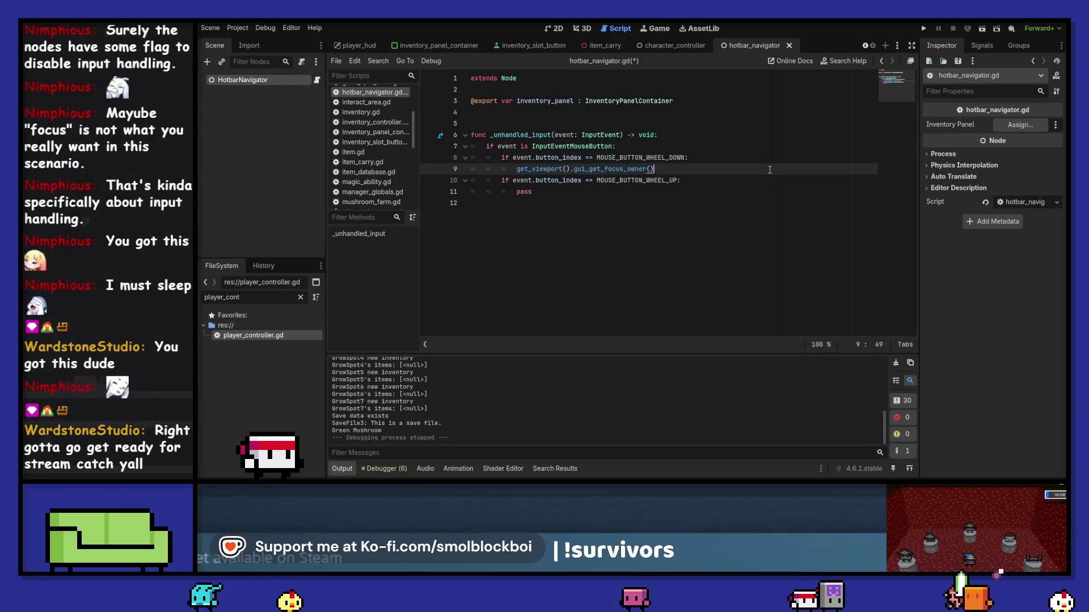
pyautogui.hotkey('alt', 'Left')
pyautogui.hotkey('alt', 'Right')
pyautogui.hotkey('alt', 'Right')
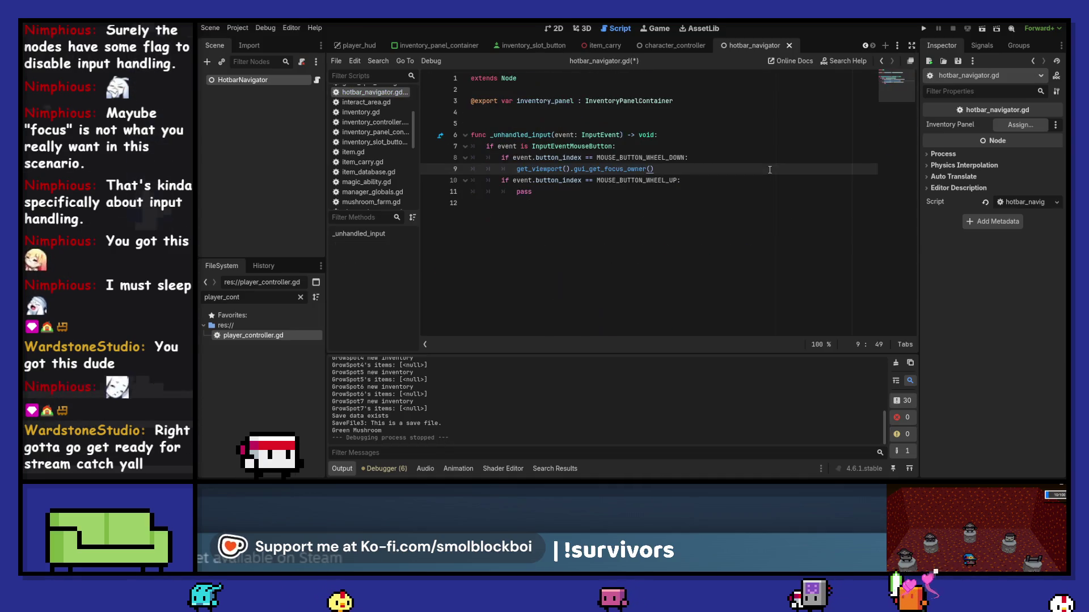
pyautogui.write('var index ')
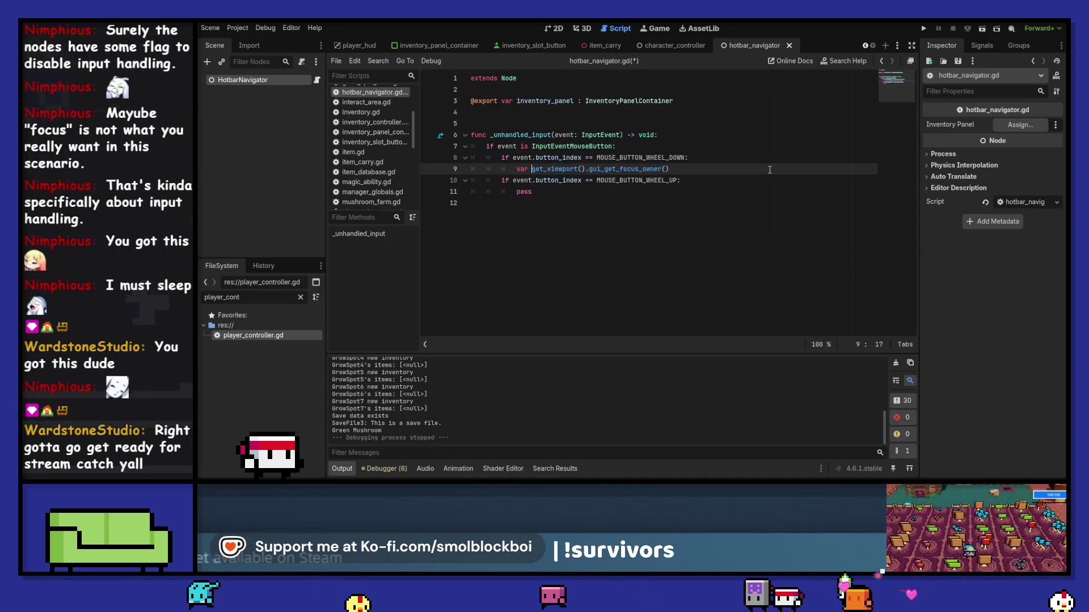
pyautogui.write('=')
pyautogui.press('End')
pyautogui.write('.ge')
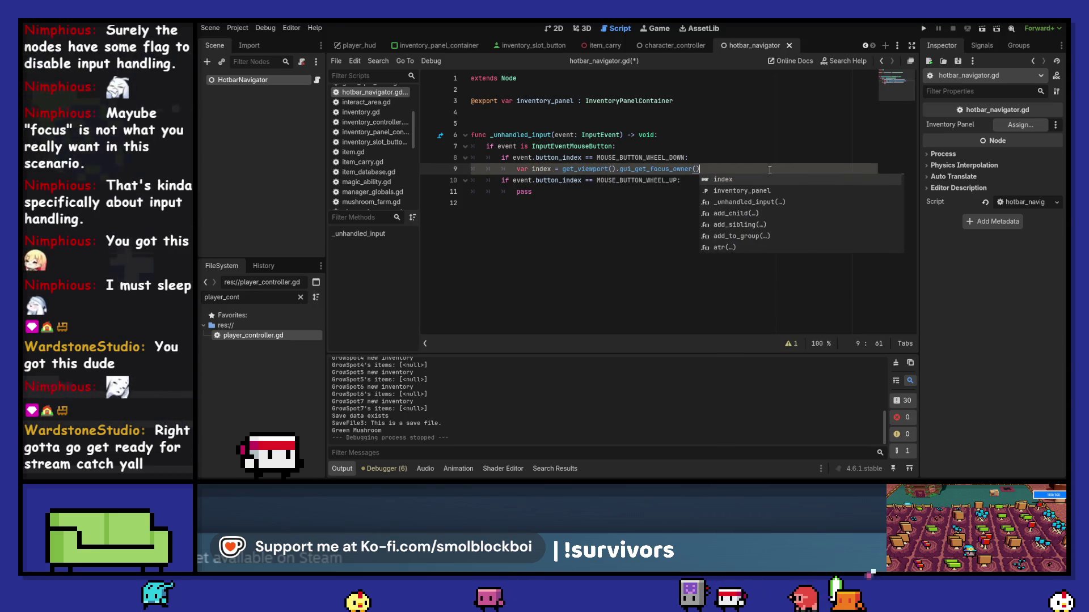
pyautogui.write('t_inde')
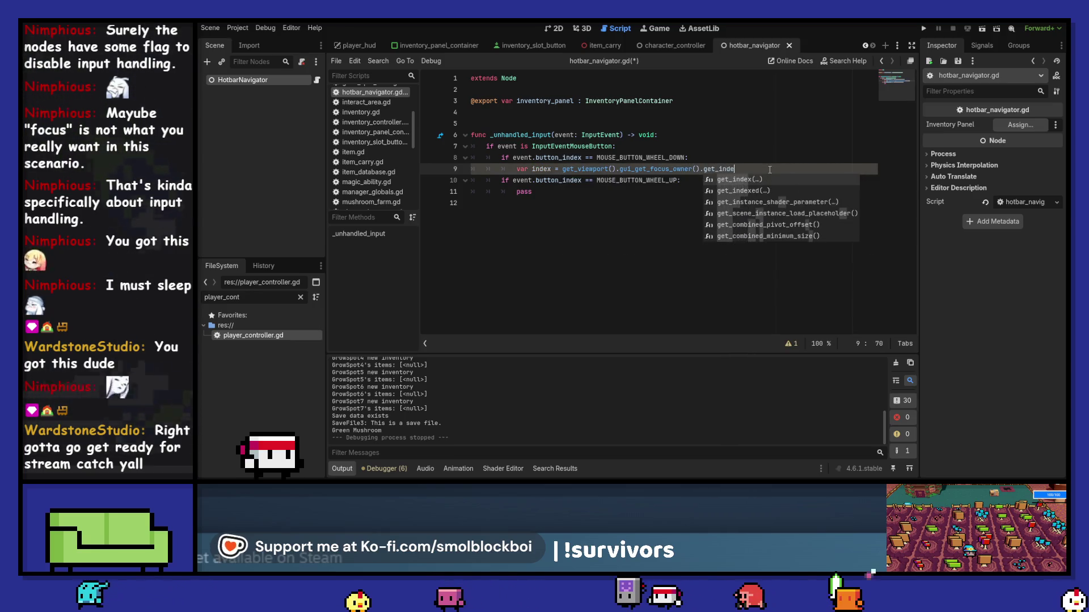
pyautogui.press('Return')
# Type the index variable as int and save the script.
pyautogui.hotkey('ctrl', 'Left')
pyautogui.hotkey('ctrl', 'Left')
pyautogui.hotkey('ctrl', 'Left')
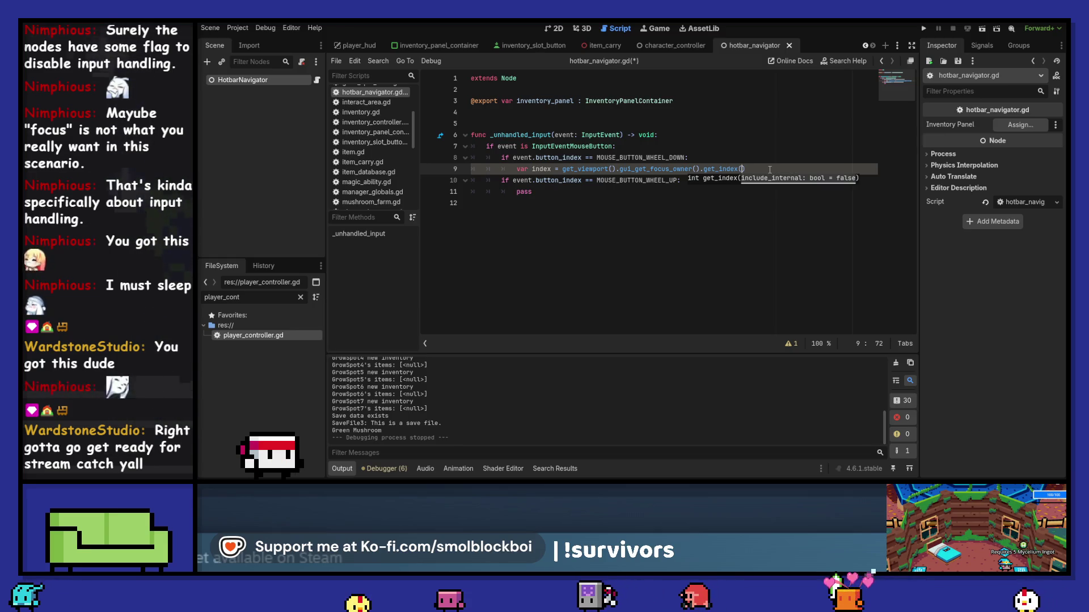
pyautogui.hotkey('ctrl', 'Left')
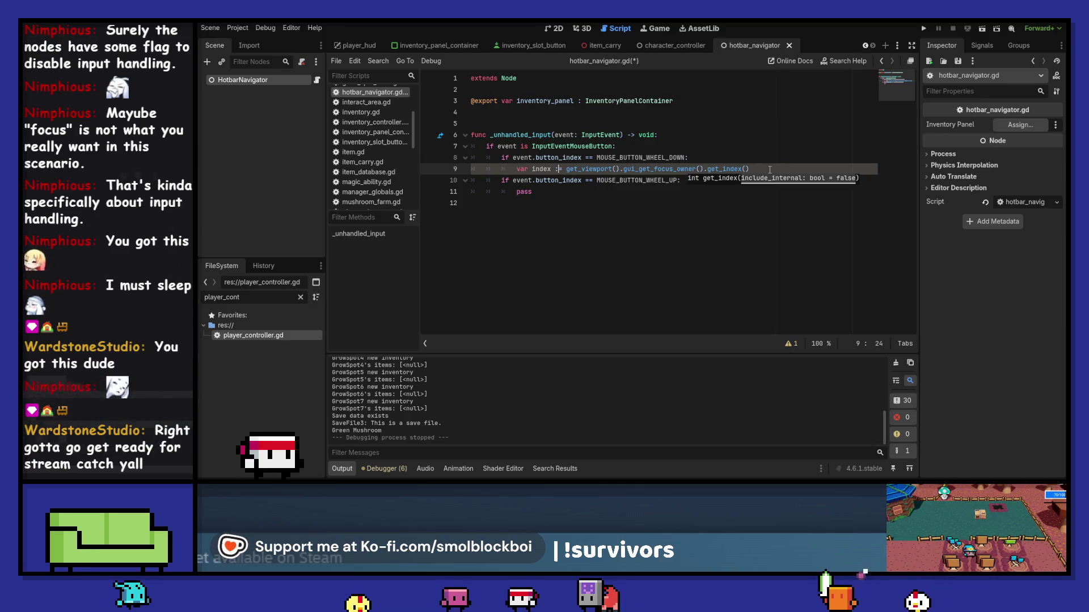
pyautogui.write('int')
pyautogui.press('Escape')
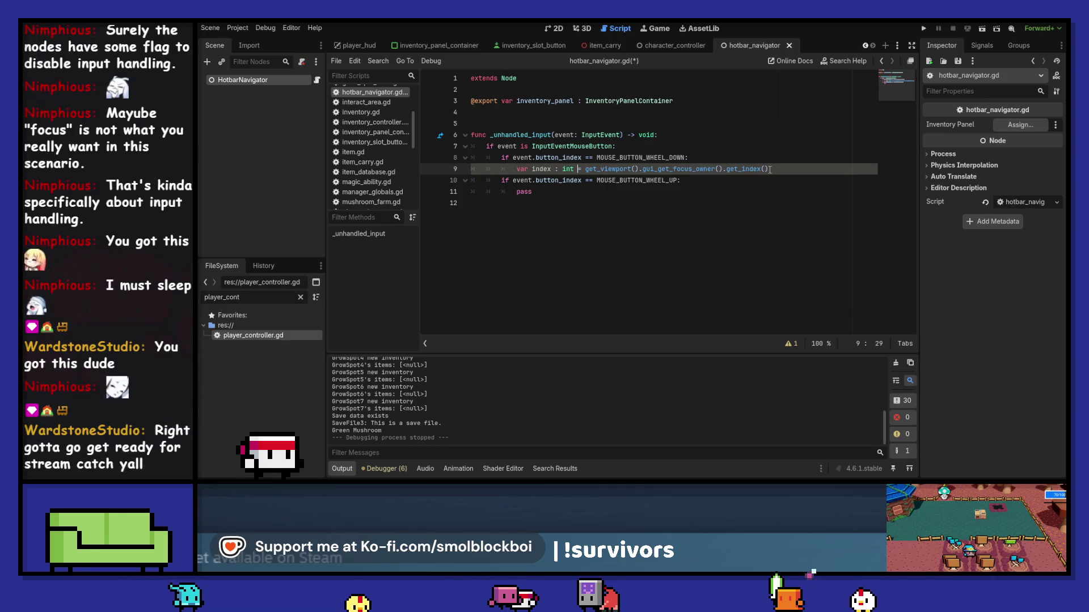
pyautogui.press('End')
pyautogui.hotkey('ctrl', 's')
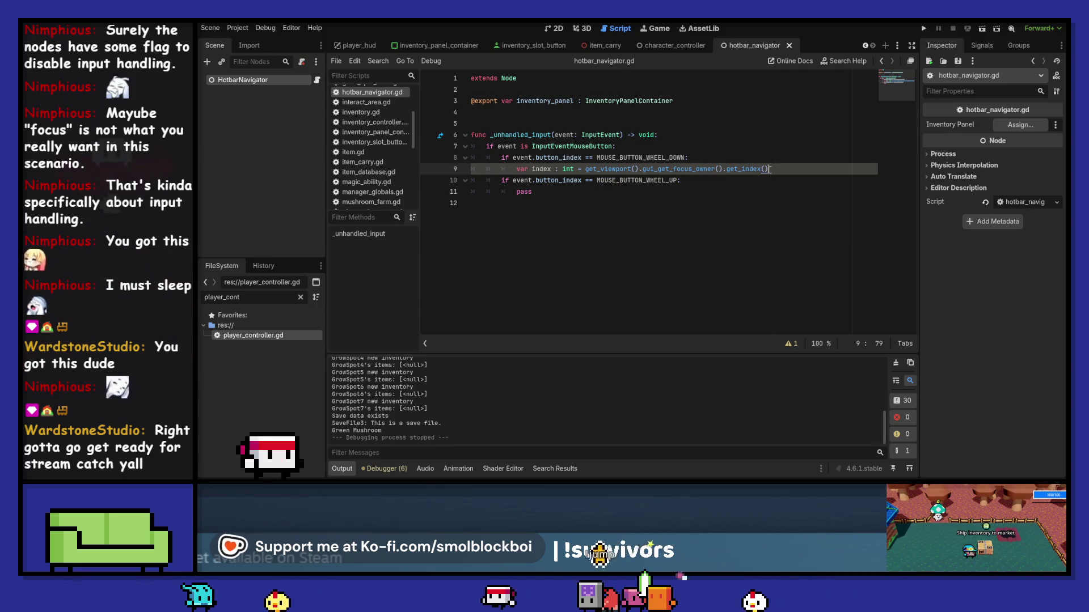
# Replace the index += 1 line with an index = wrapi() call.
pyautogui.press('Return')
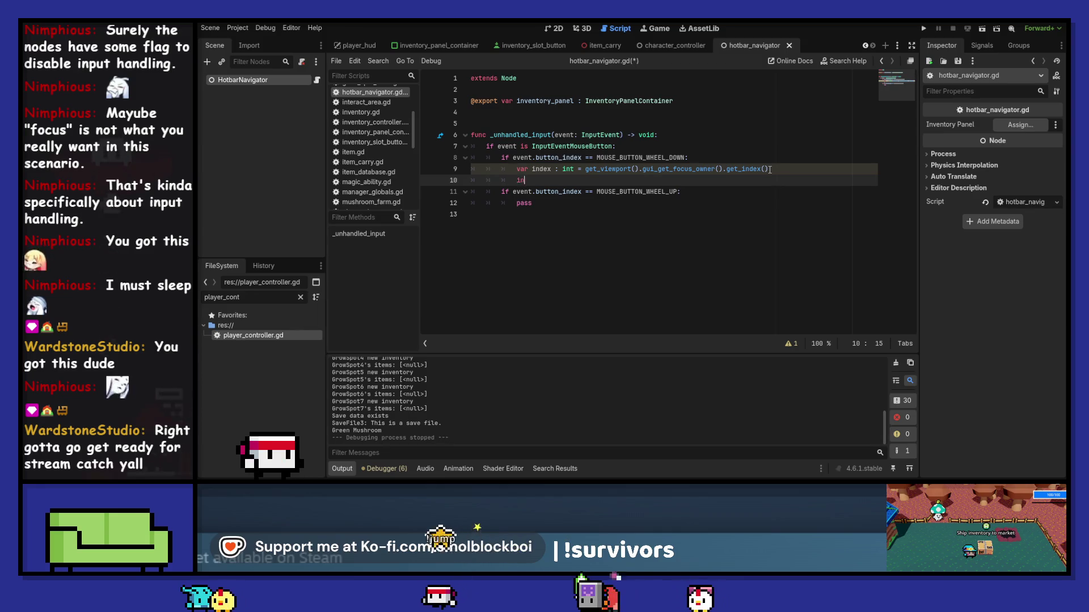
pyautogui.write('dex += 1')
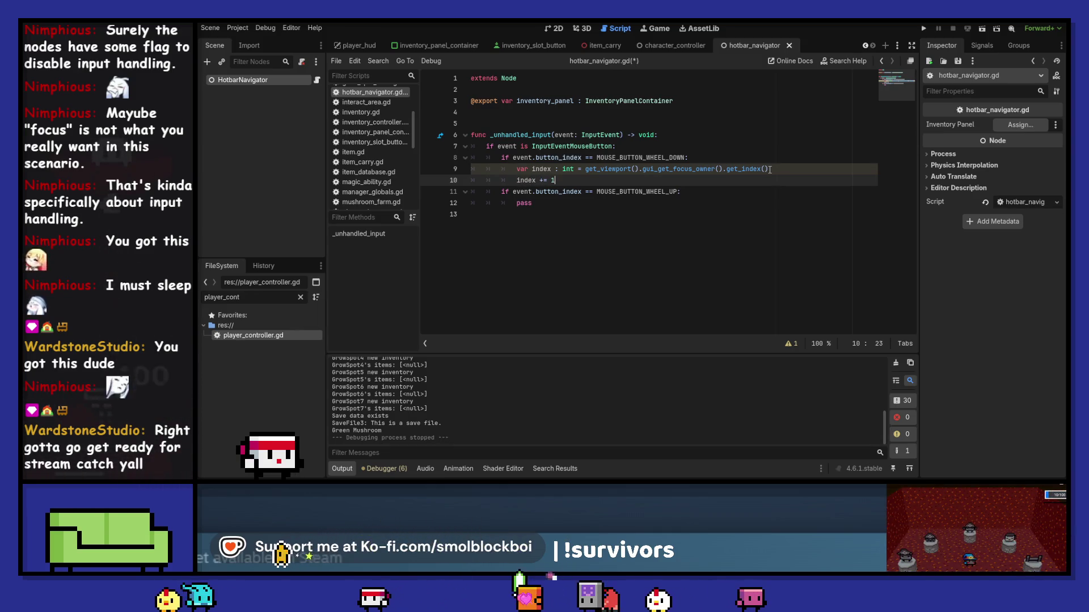
pyautogui.press('Left')
pyautogui.press('Left')
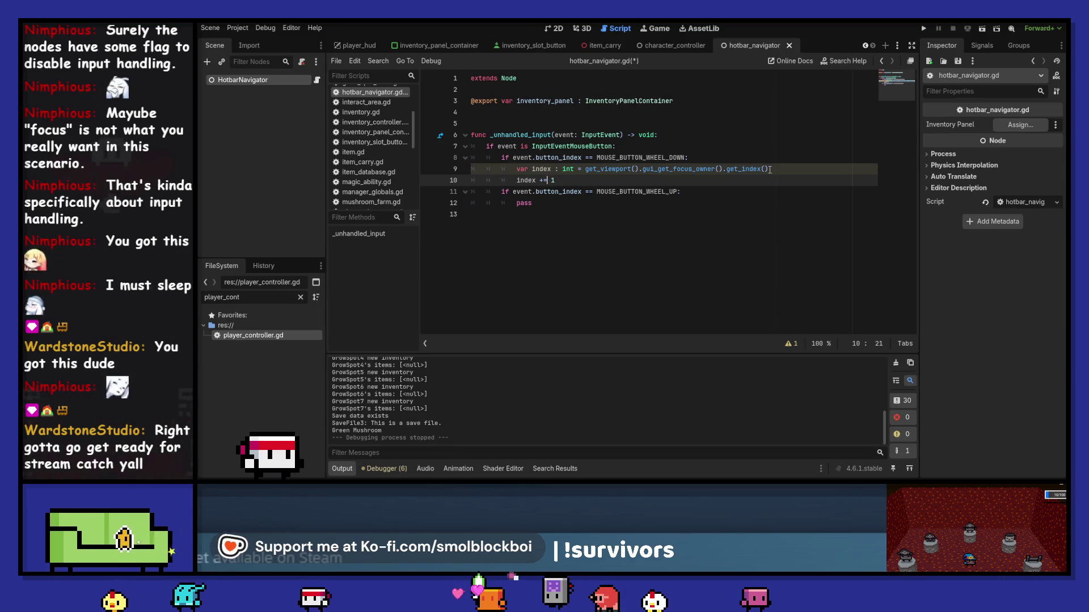
pyautogui.press('BackSpace')
pyautogui.press('BackSpace')
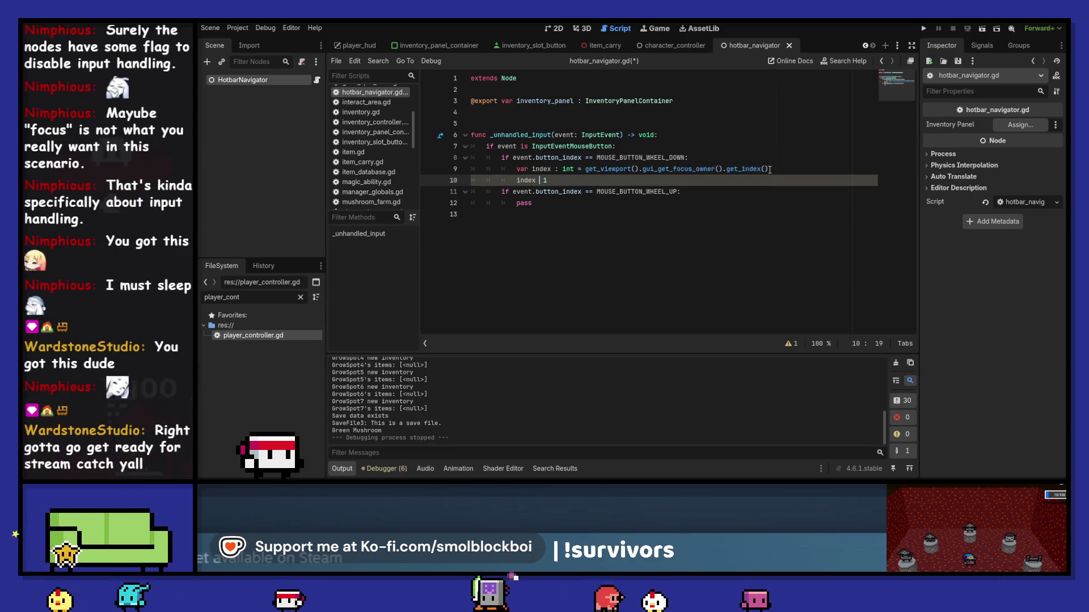
pyautogui.write('= w')
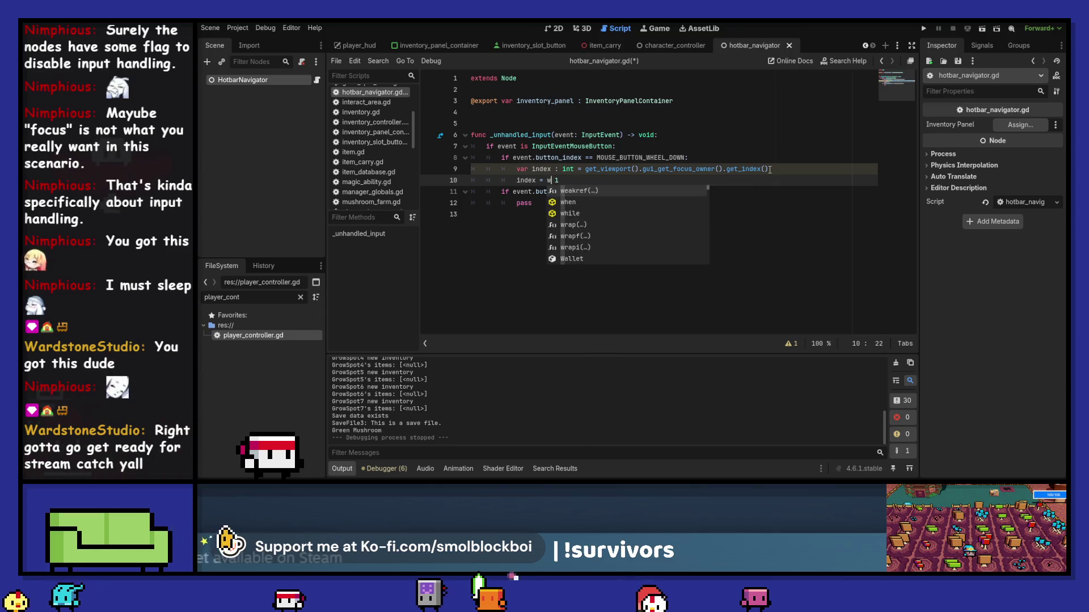
pyautogui.press('Down')
pyautogui.press('Down')
pyautogui.press('Down')
pyautogui.press('Return')
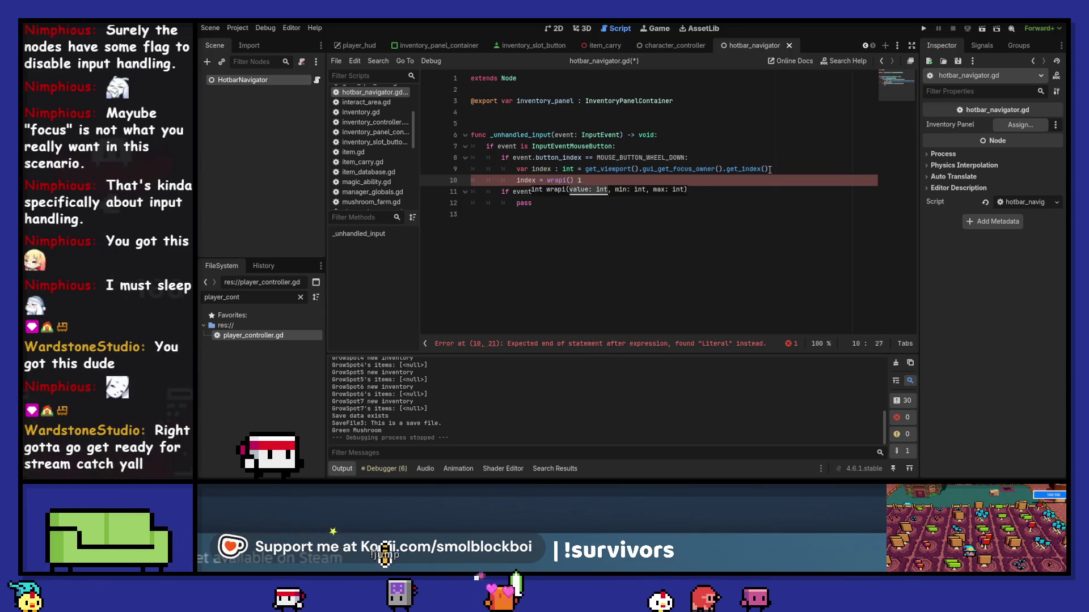
# Fill wrapi's arguments with index + 1, 0, inventory_panel.get_child_count() and add blank lines.
pyautogui.write('index +')
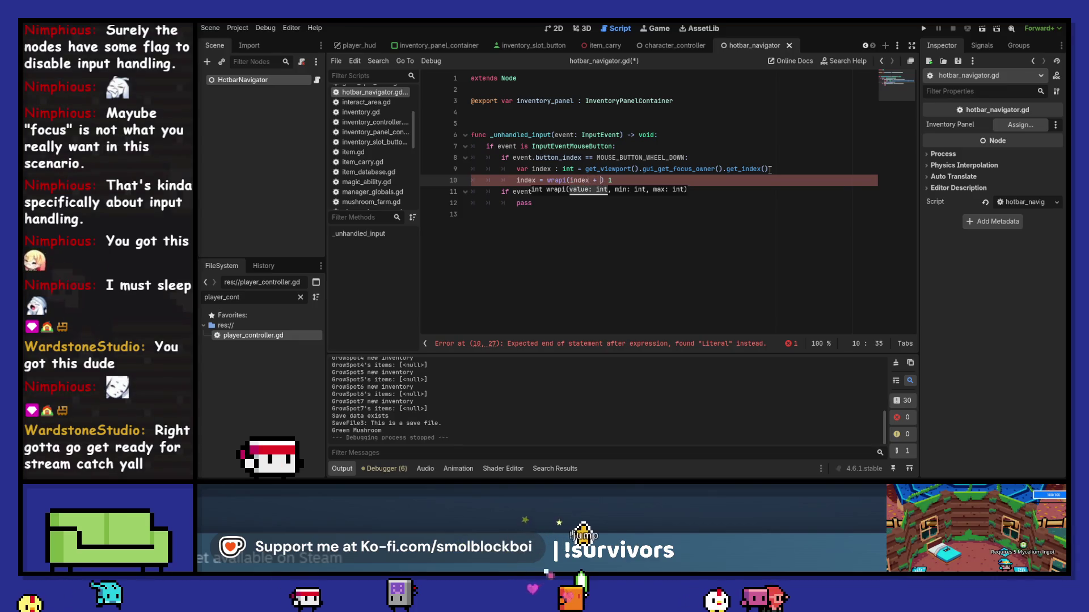
pyautogui.press('Delete')
pyautogui.write('+ 1')
pyautogui.press('End')
pyautogui.write(')')
pyautogui.press('Left')
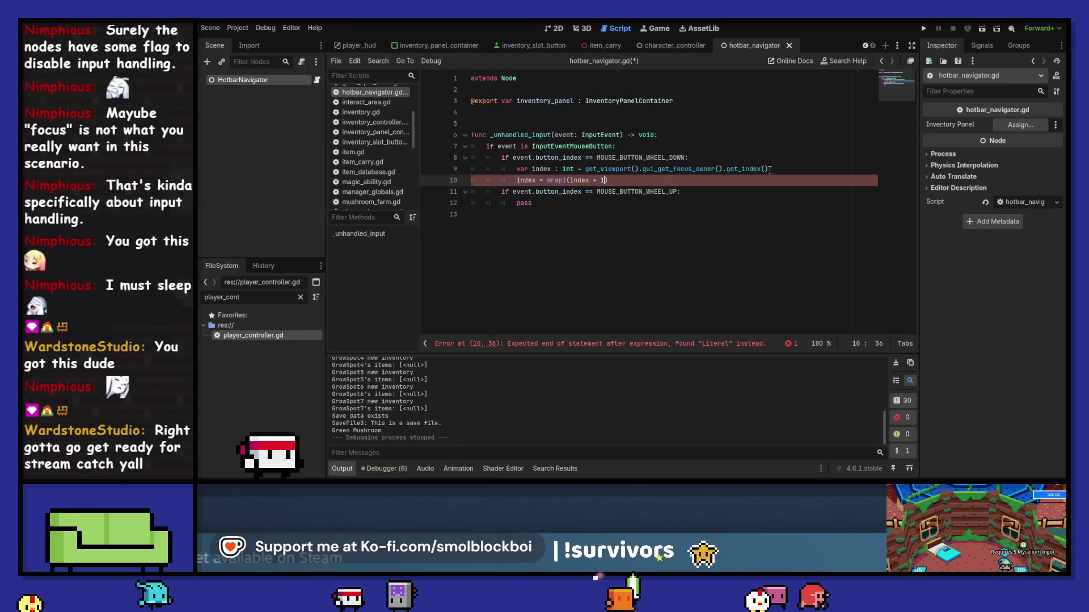
pyautogui.write(',')
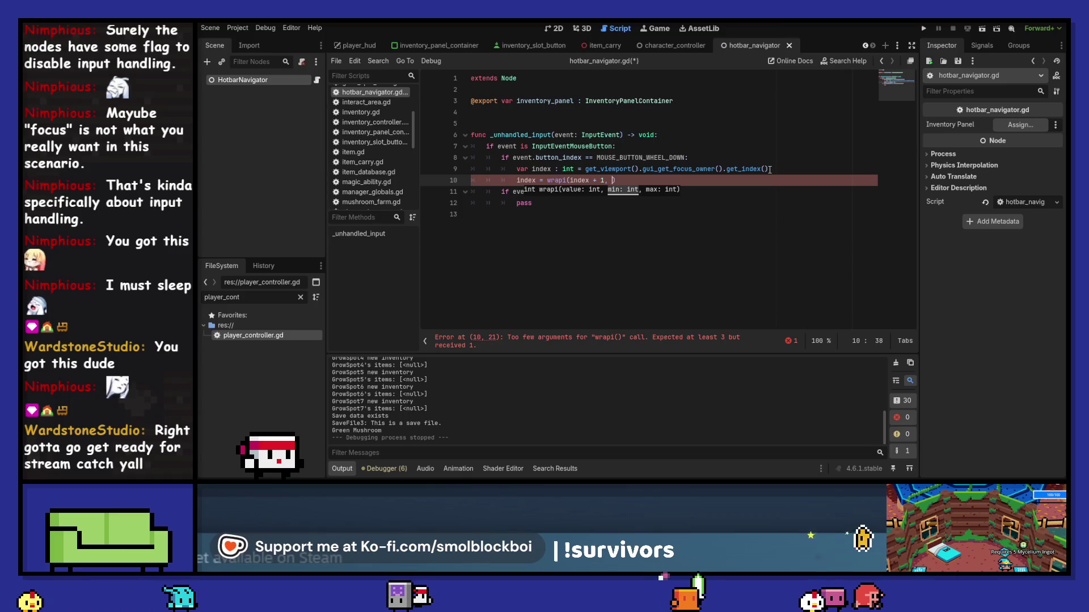
pyautogui.write(' 0,')
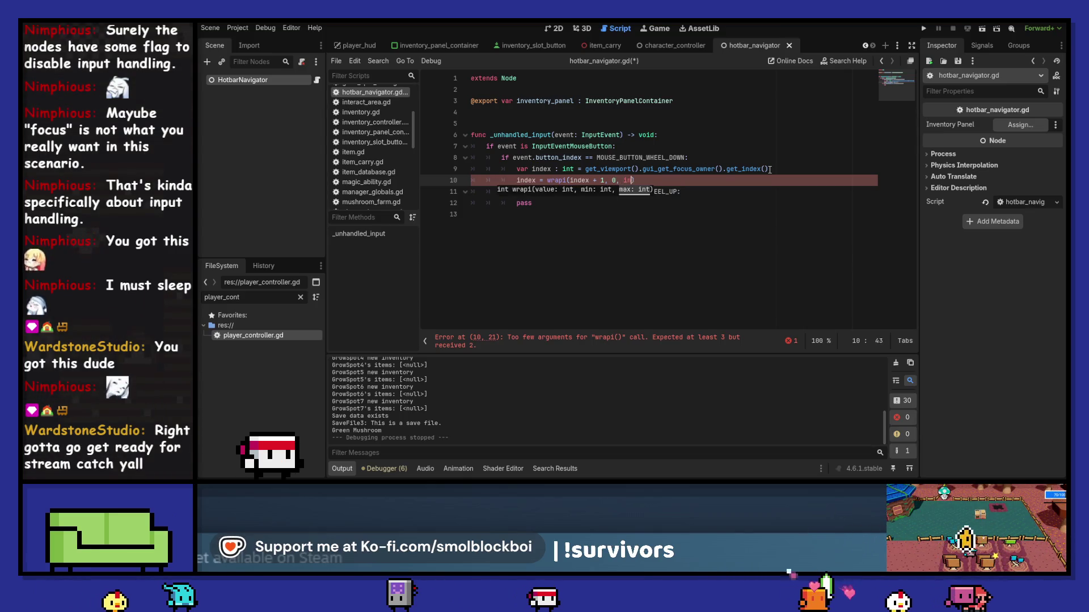
pyautogui.write(' inventor')
pyautogui.press('Return')
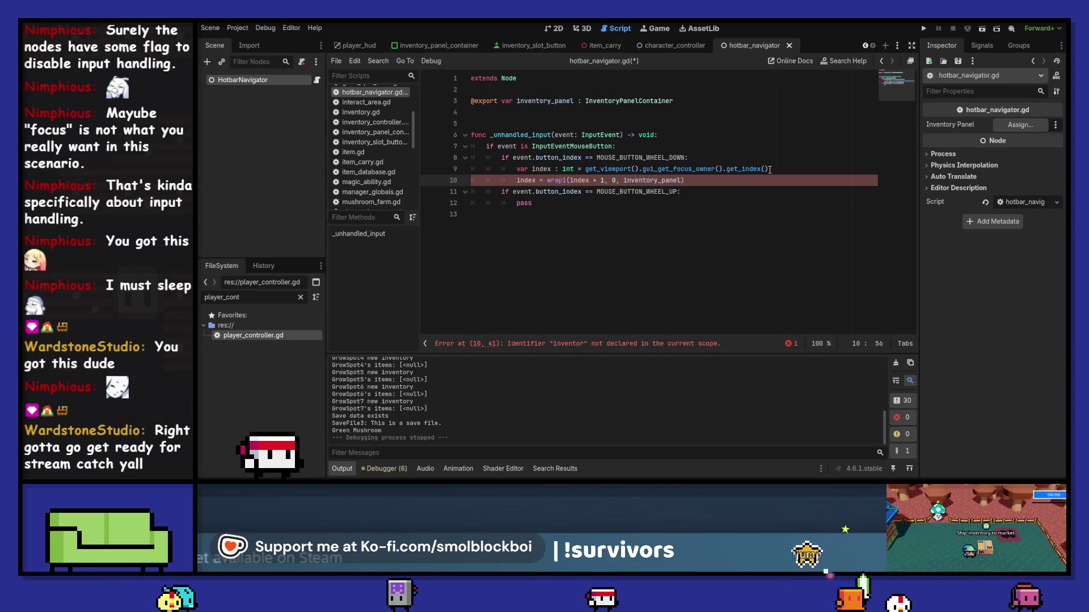
pyautogui.write('.get_chji')
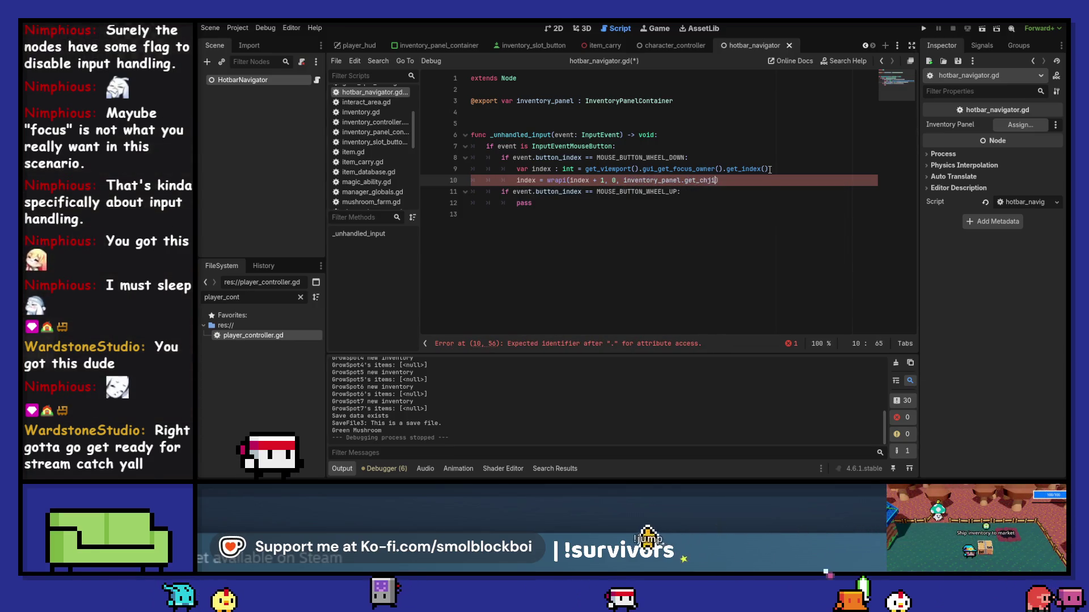
pyautogui.write('ild')
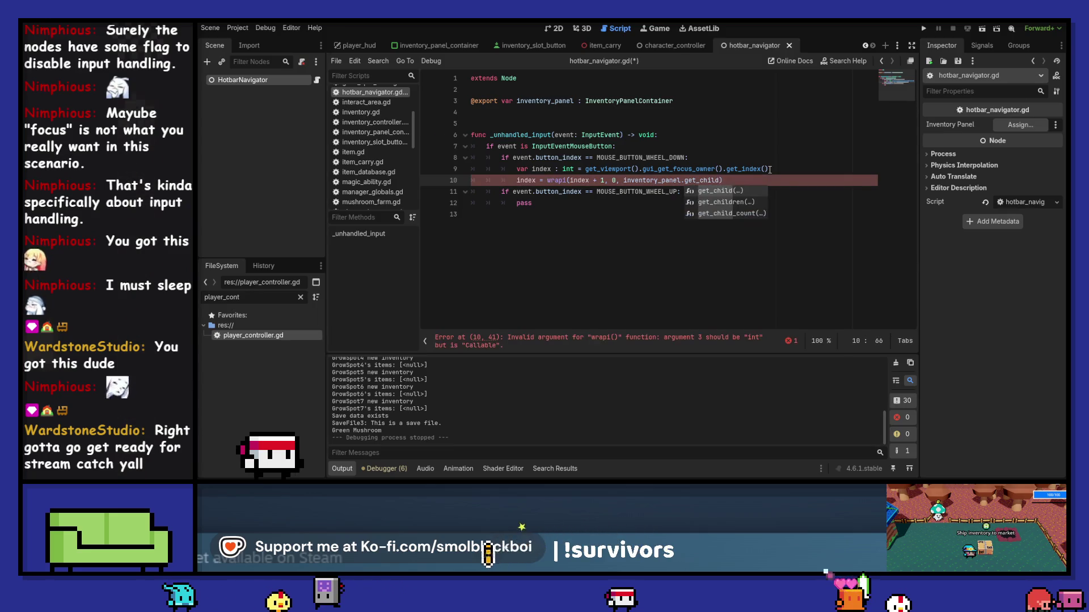
pyautogui.write('_count(')
pyautogui.press('Return')
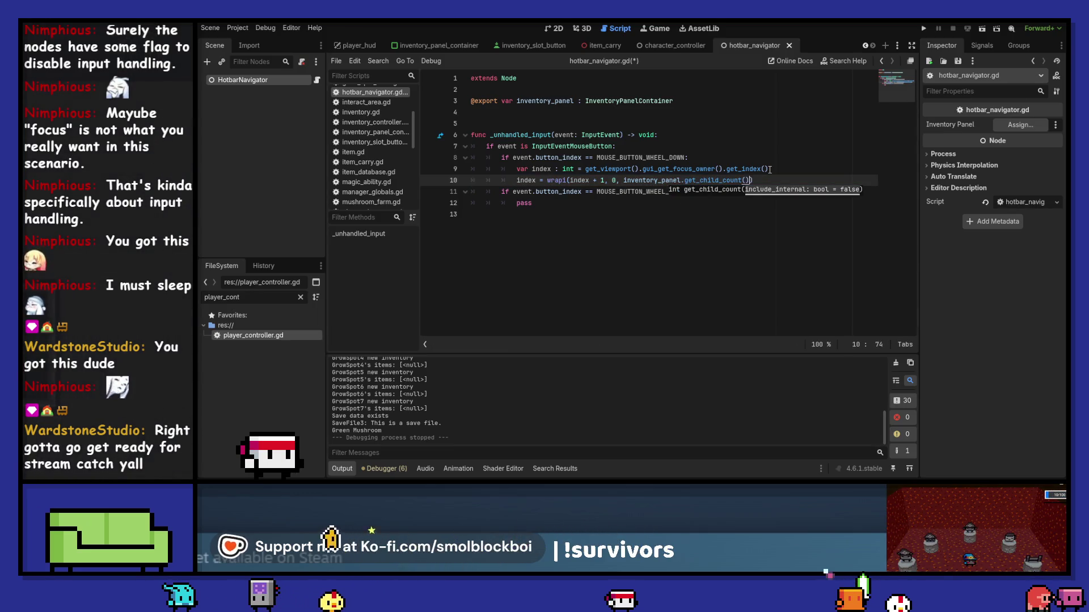
pyautogui.press('Return')
pyautogui.press('Up')
pyautogui.press('Down')
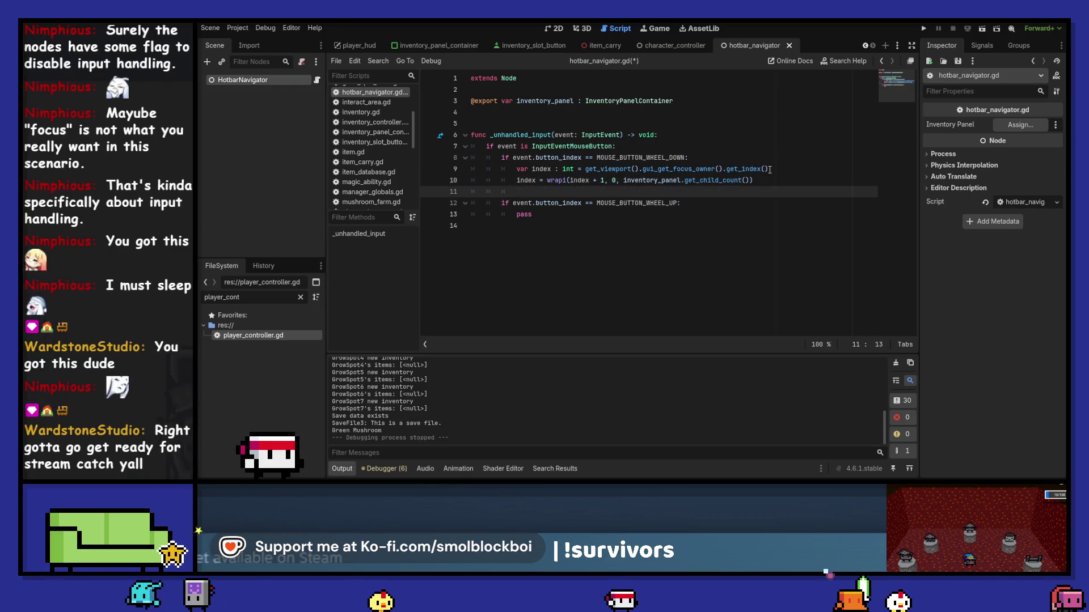
# Add inventory_panel.get_child(index).grab_focus() below the wrap line and save.
pyautogui.press('Return')
pyautogui.press('Return')
pyautogui.press('Up')
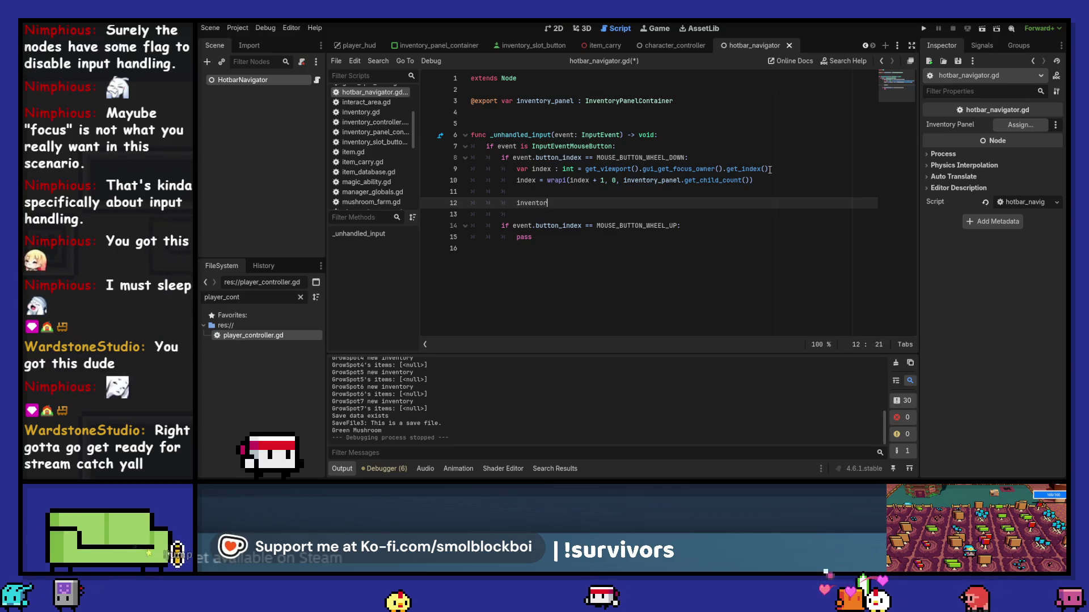
pyautogui.write('inventory')
pyautogui.press('Return')
pyautogui.write('.ge')
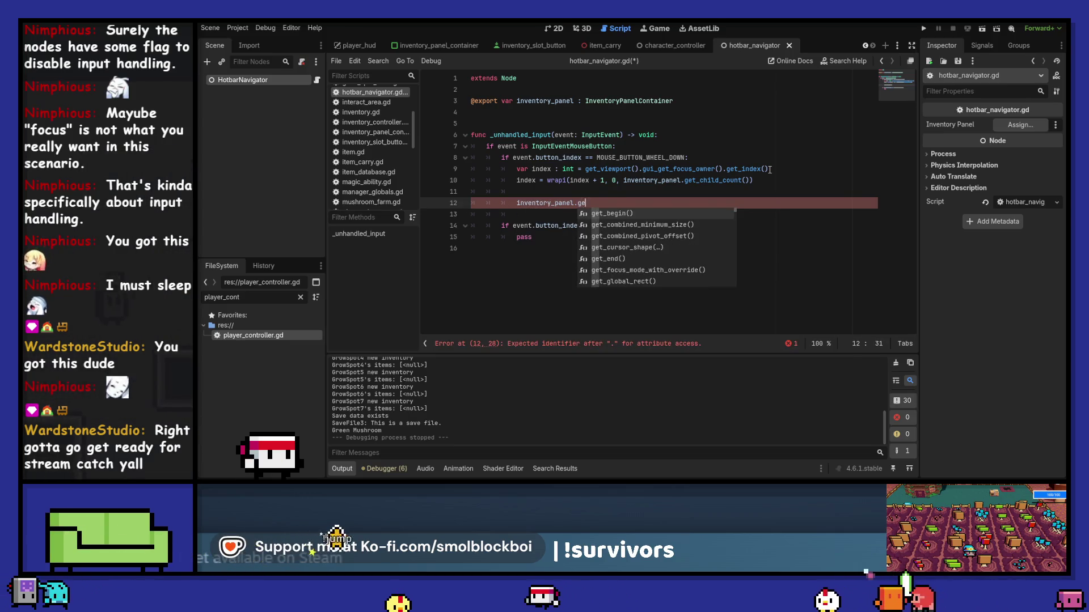
pyautogui.write('t_chi')
pyautogui.press('Return')
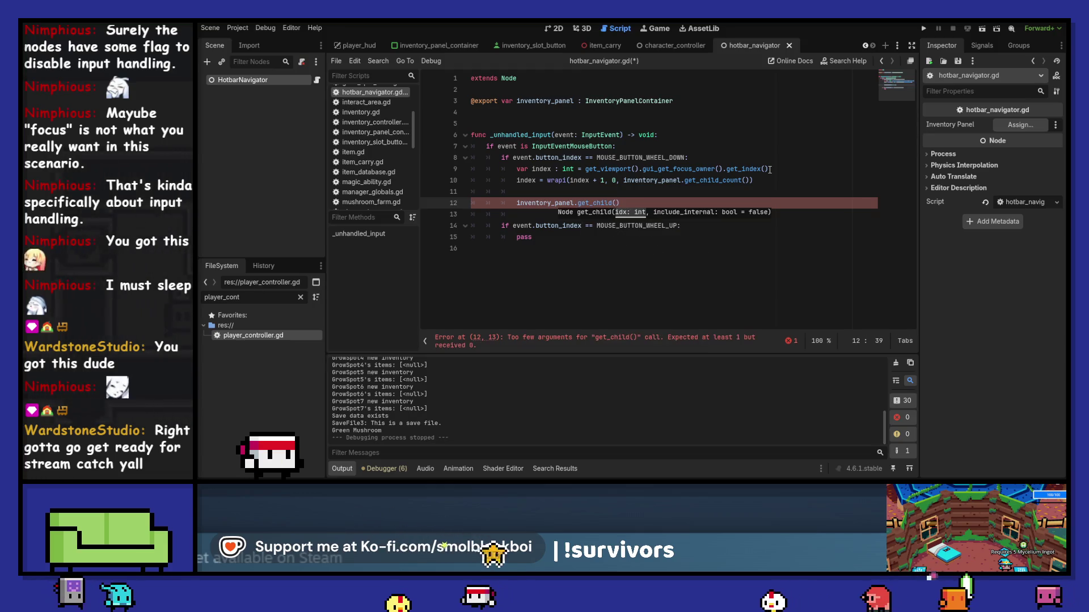
pyautogui.write('index).')
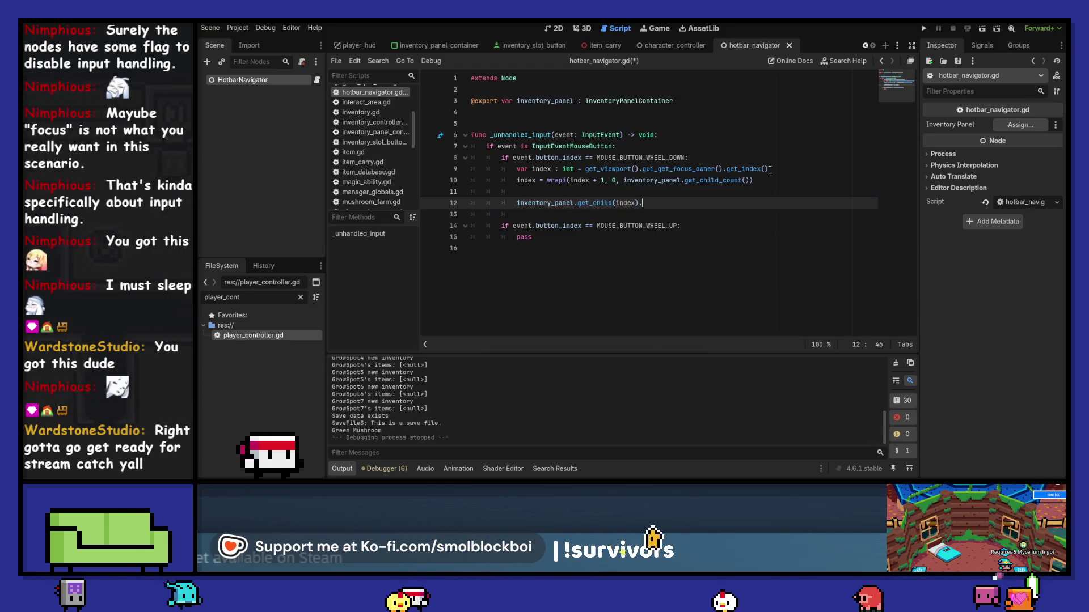
pyautogui.write('grab_focus()')
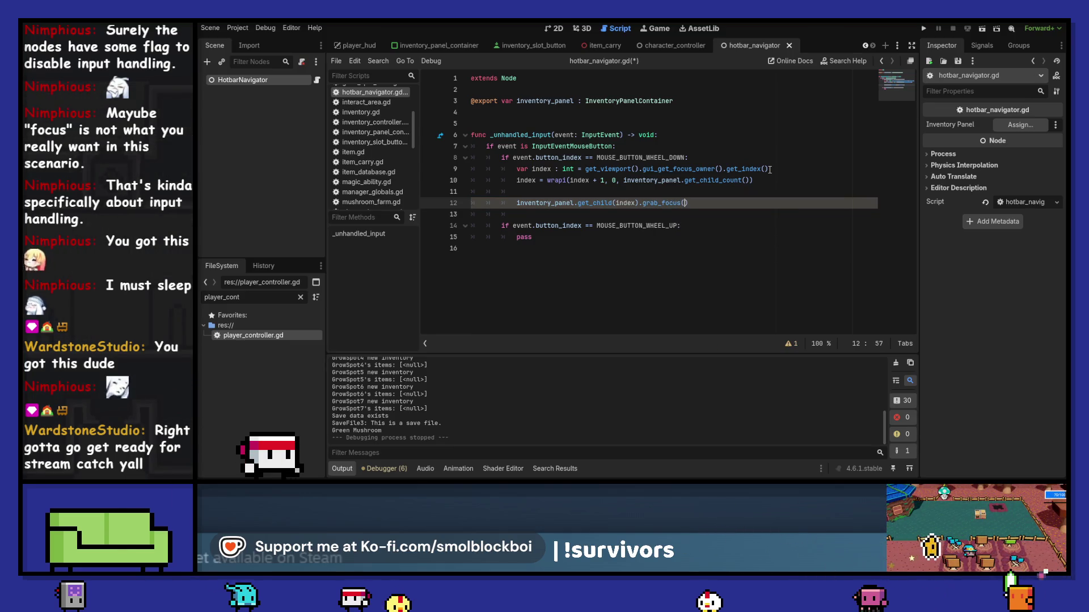
pyautogui.hotkey('ctrl', 's')
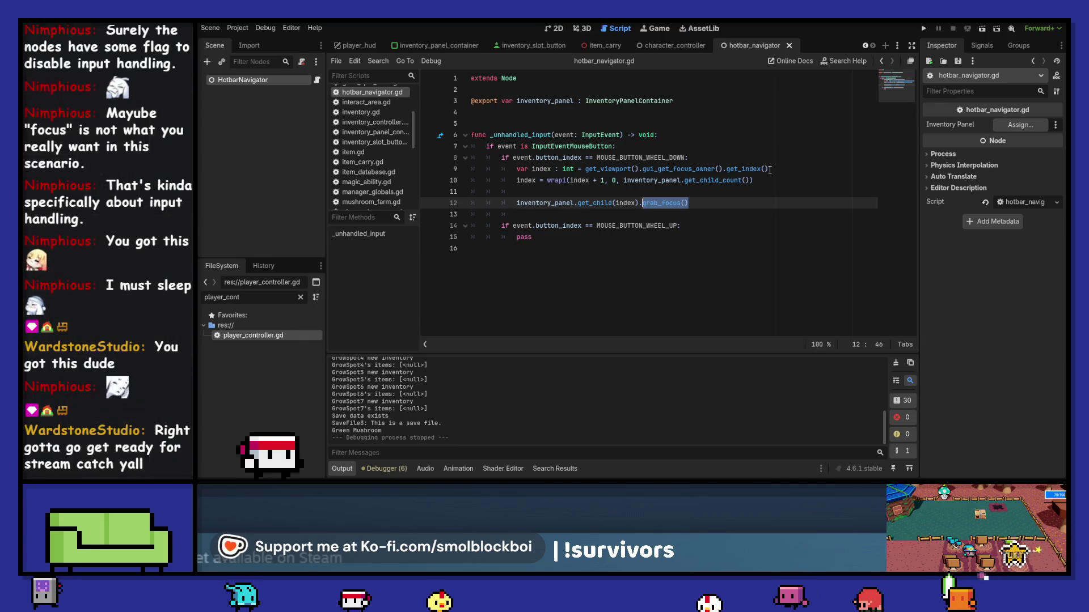
# Paste the wheel-down code over pass in the wheel-up branch, change + 1 to - 1, and save.
pyautogui.hotkey('shift', 'Up')
pyautogui.hotkey('shift', 'Up')
pyautogui.hotkey('ctrl', 'c')
pyautogui.press('Left')
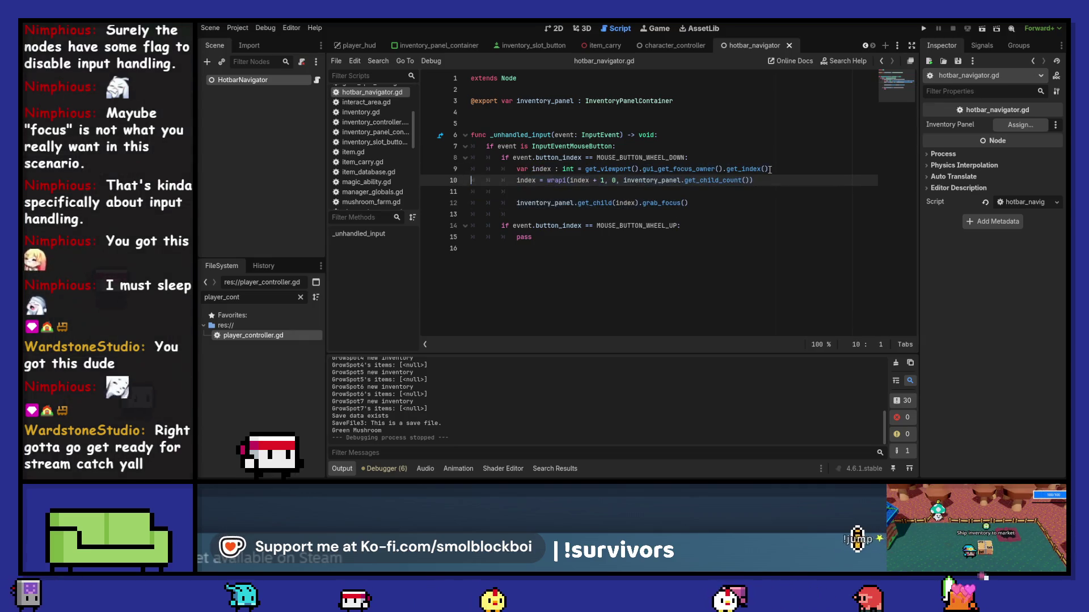
pyautogui.press('Down')
pyautogui.press('Down')
pyautogui.press('Down')
pyautogui.hotkey('shift', 'End')
pyautogui.hotkey('ctrl', 'v')
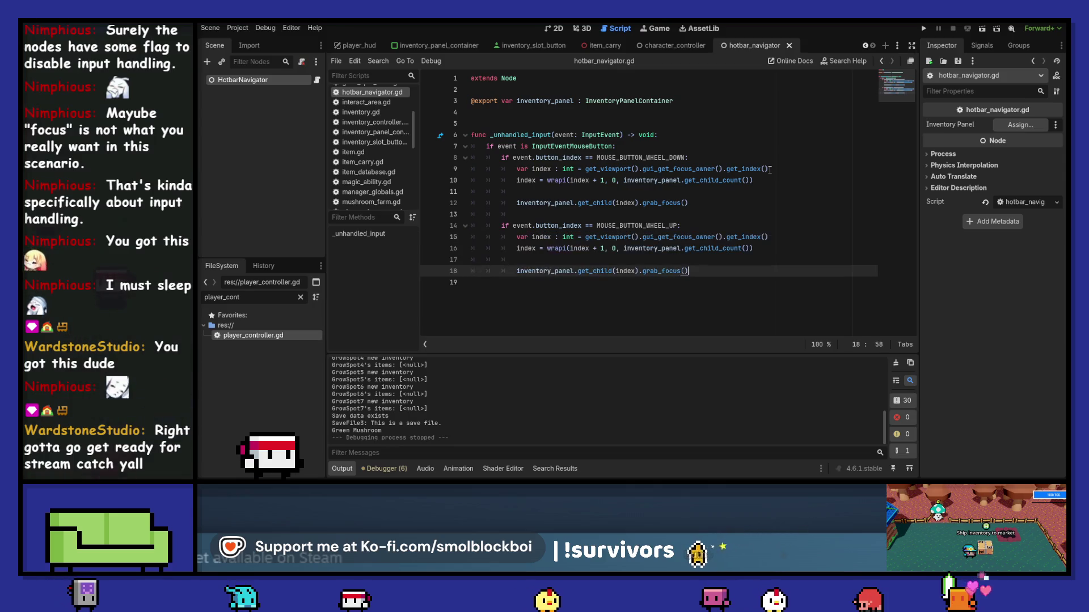
pyautogui.press('Up')
pyautogui.press('Up')
pyautogui.hotkey('ctrl', 'Left')
pyautogui.hotkey('ctrl', 'Left')
pyautogui.hotkey('ctrl', 'Left')
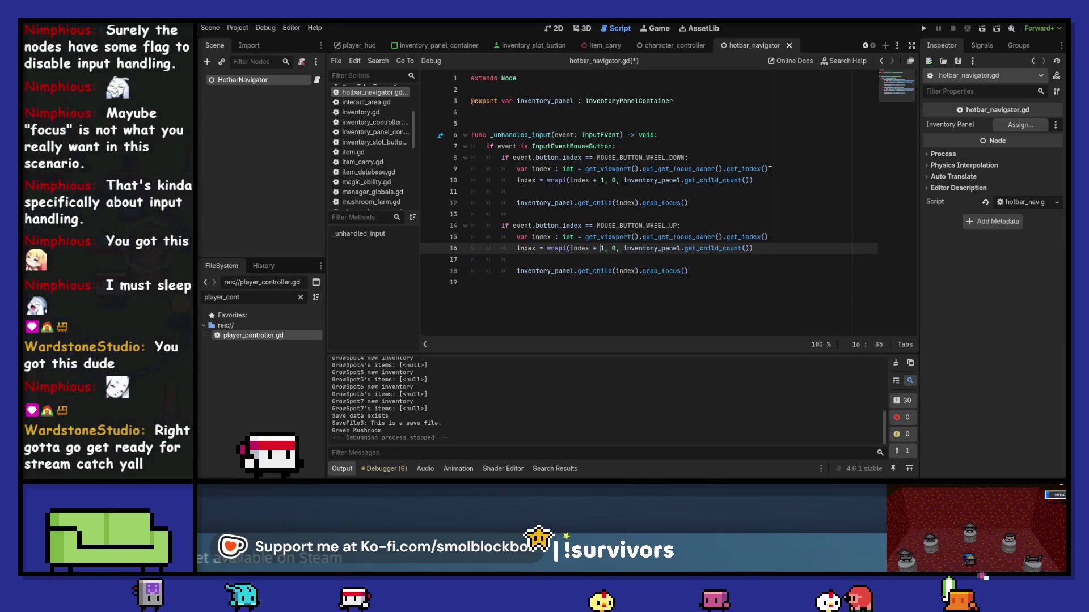
pyautogui.press('BackSpace')
pyautogui.press('BackSpace')
pyautogui.write('-')
pyautogui.hotkey('ctrl', 's')
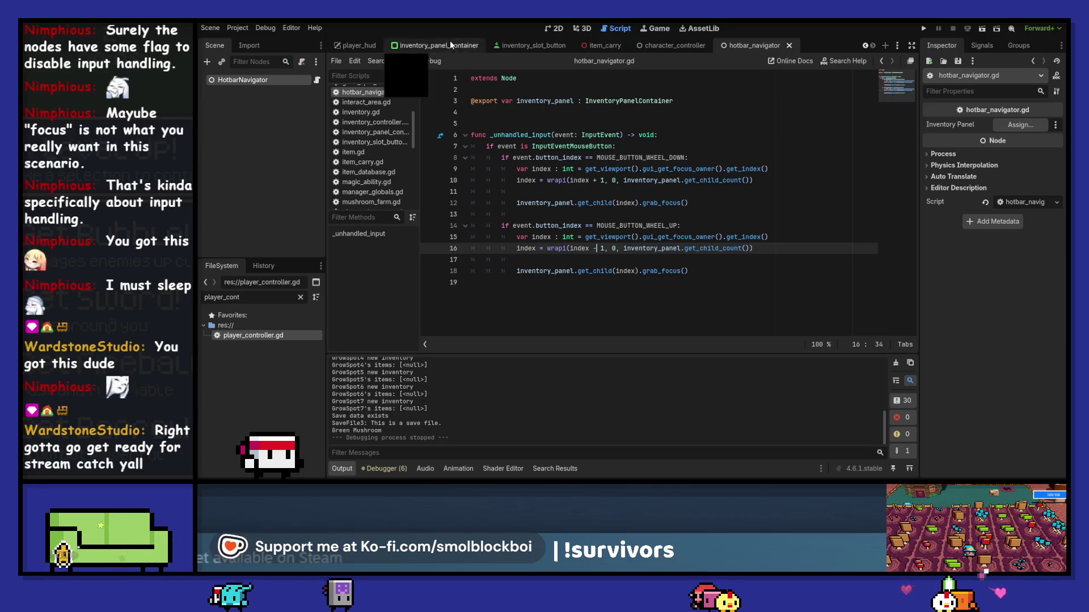
pyautogui.click(362, 48)
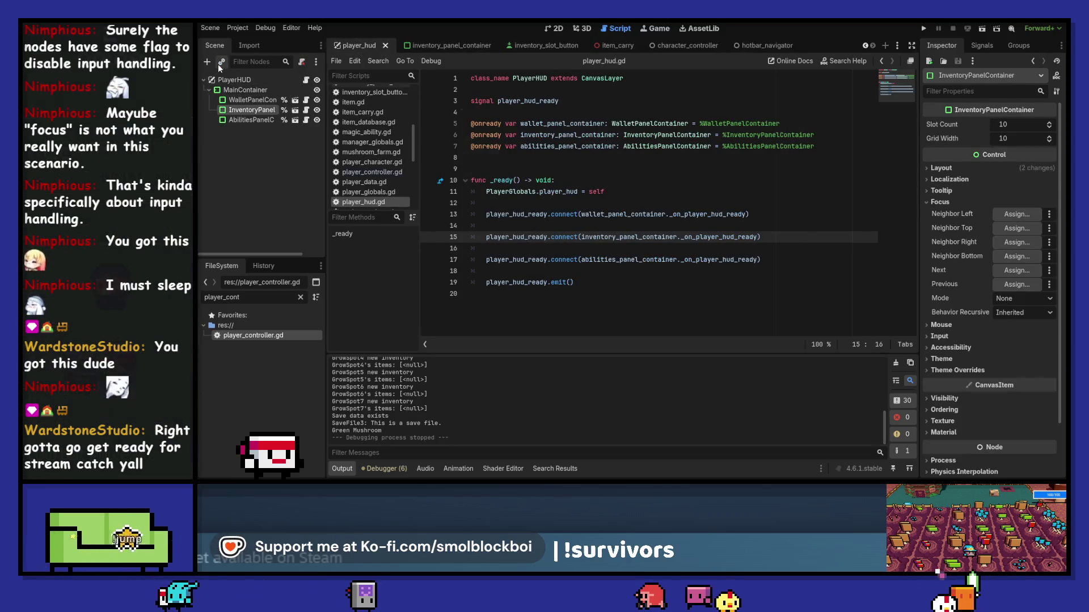
# Instance the hotbar_navigator scene as a child of InventoryPanel.
pyautogui.click(220, 64)
pyautogui.write('hotbar')
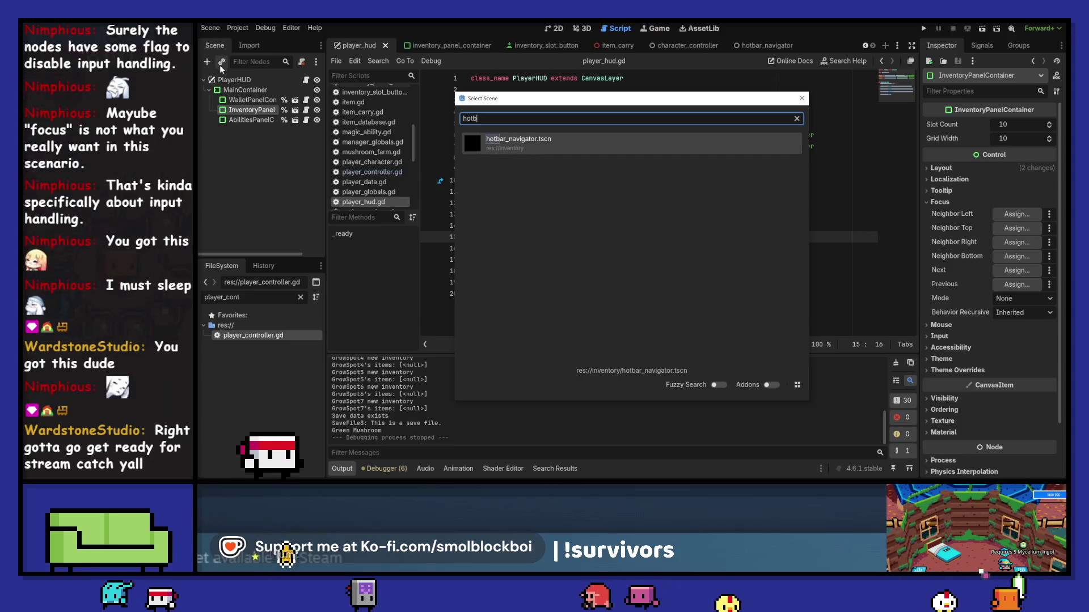
pyautogui.doubleClick(552, 146)
# Assign InventoryPanelContainer to the Inventory Panel property, save the scene, and run the game.
pyautogui.click(1020, 124)
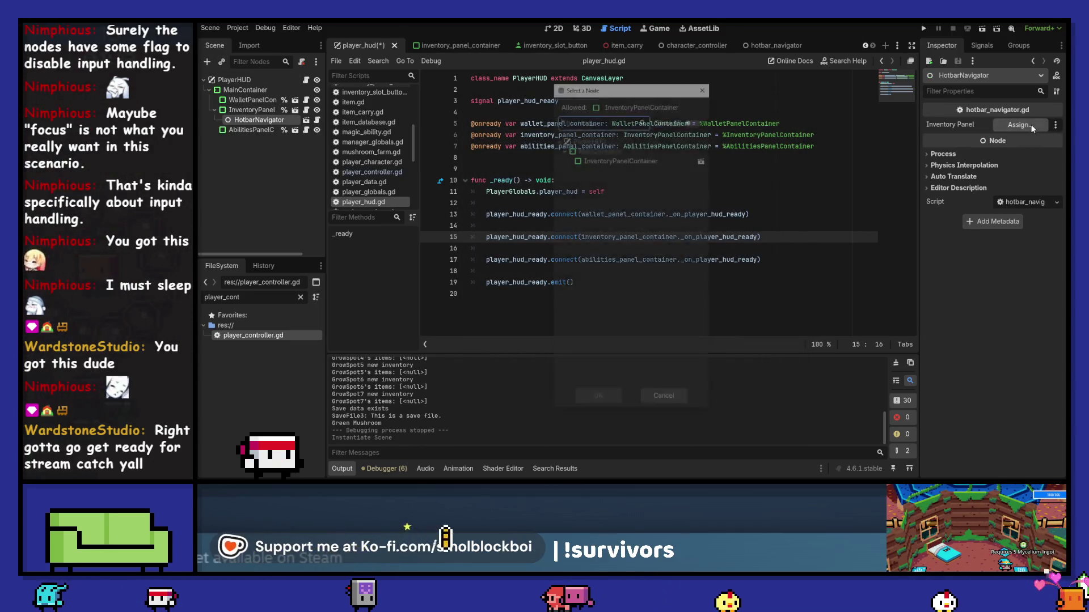
pyautogui.doubleClick(604, 161)
pyautogui.hotkey('ctrl', 's')
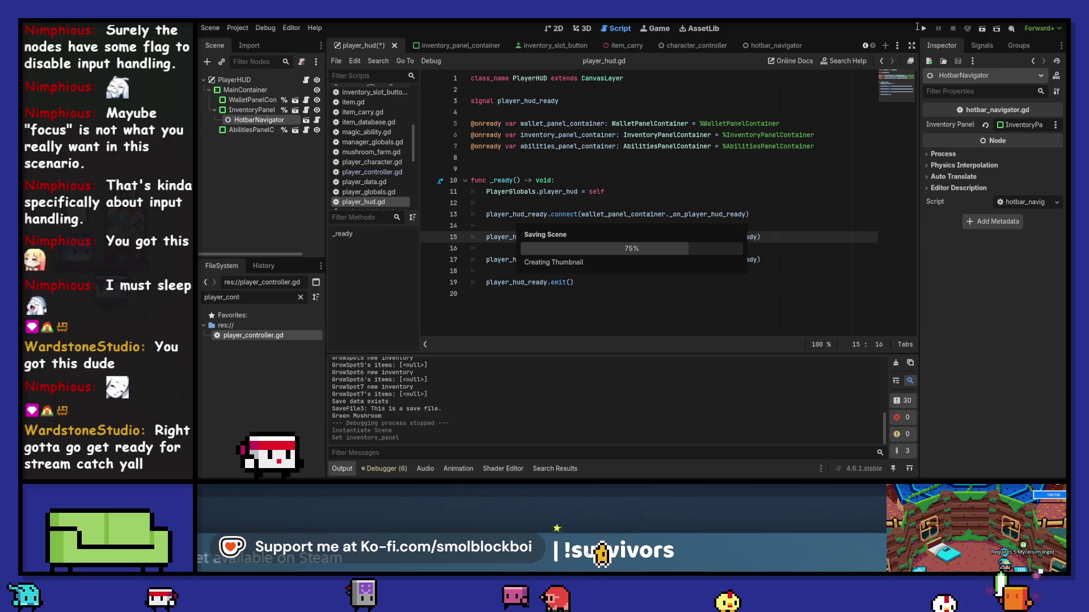
pyautogui.click(924, 28)
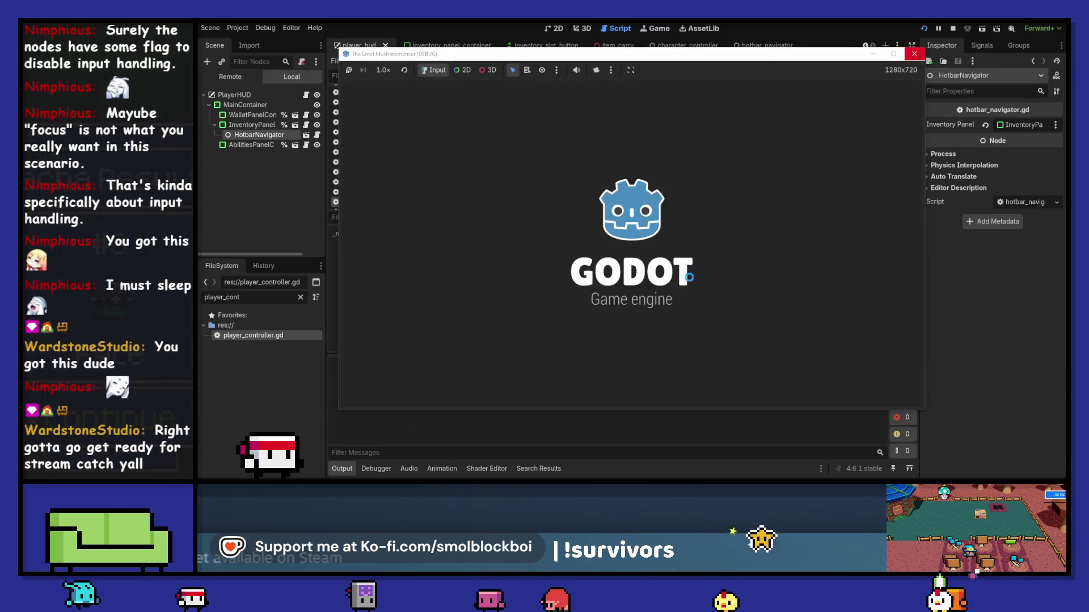
# Check the get_index null-value error in the Errors list and stop the crashed run.
pyautogui.scroll(-1, 665, 277)
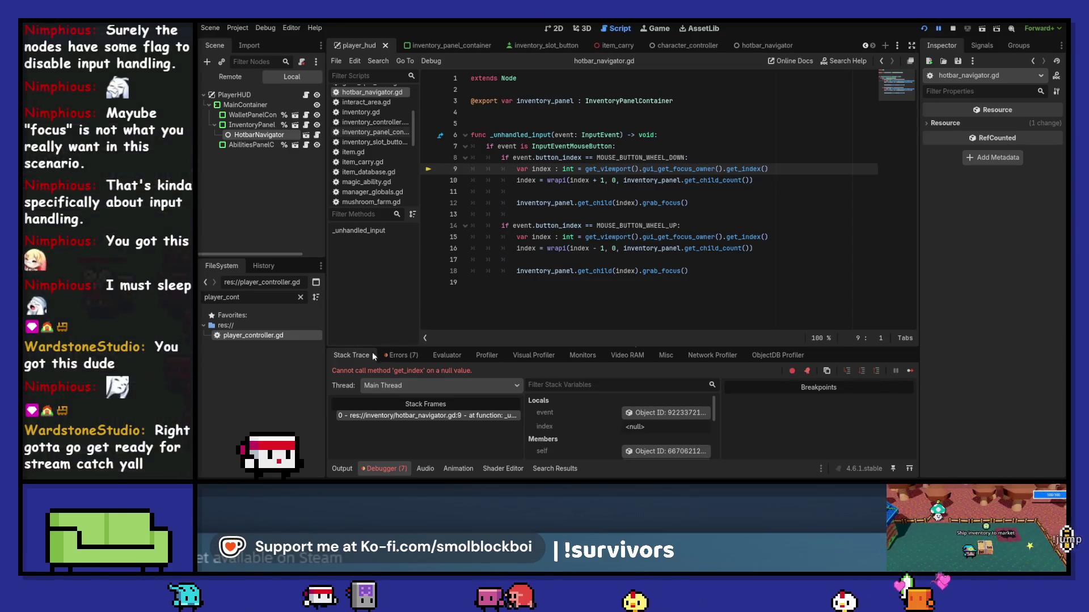
pyautogui.click(398, 356)
pyautogui.click(954, 28)
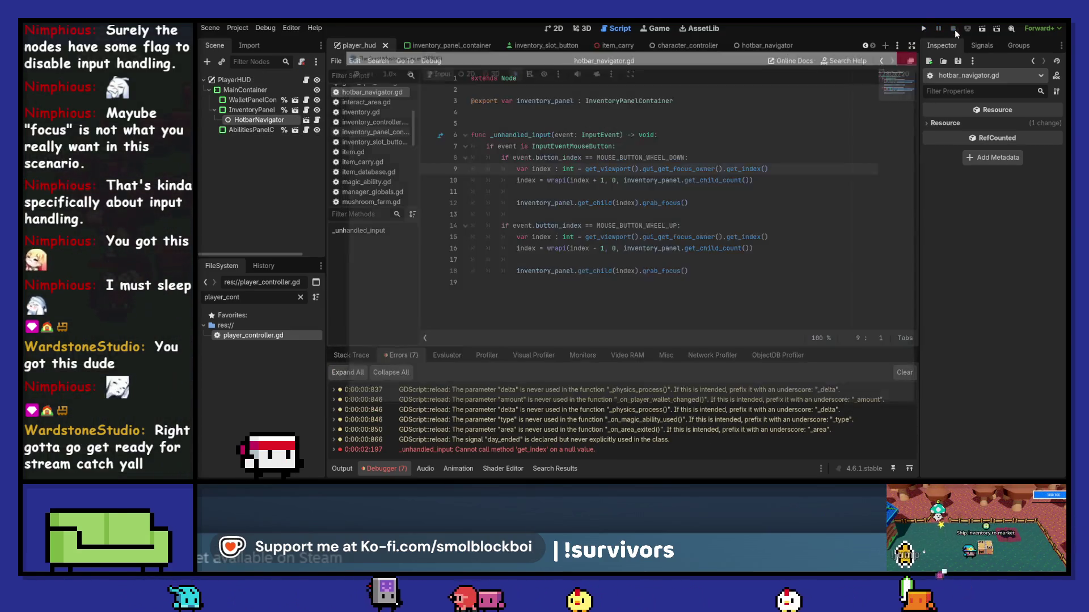
pyautogui.click(715, 136)
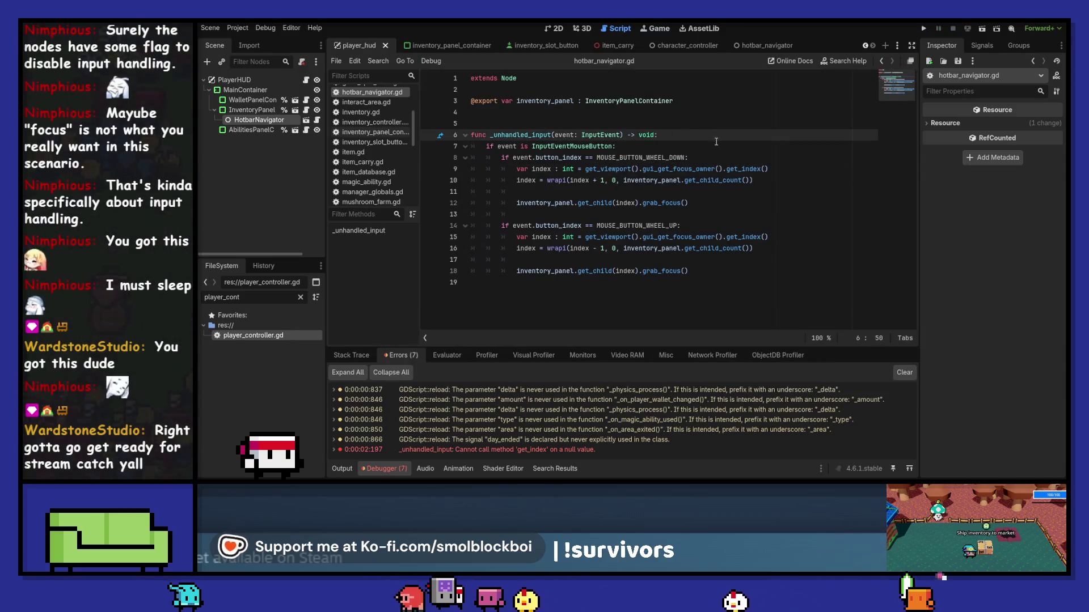
# Insert a get_viewport().gui_get_focus_owner() call at the start of _unhandled_input.
pyautogui.press('Return')
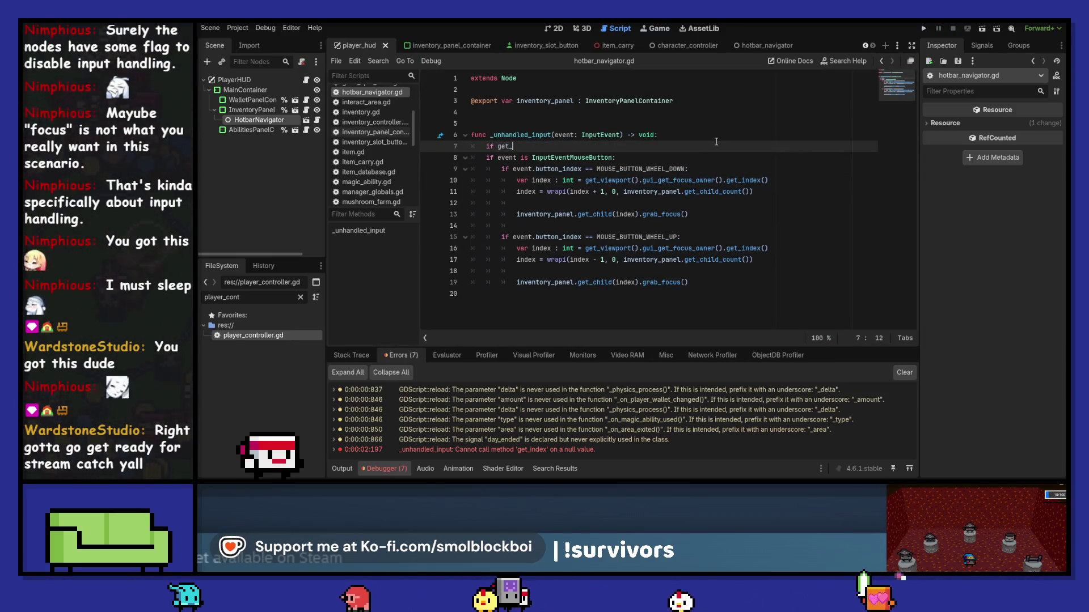
pyautogui.write('v')
pyautogui.press('Return')
pyautogui.write('.')
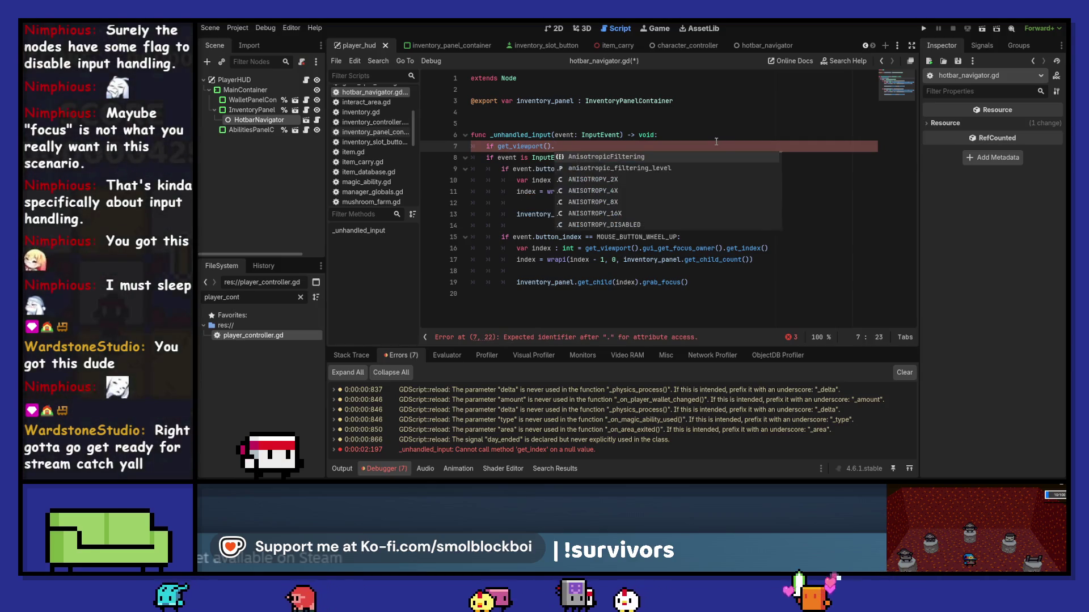
pyautogui.write('gui_')
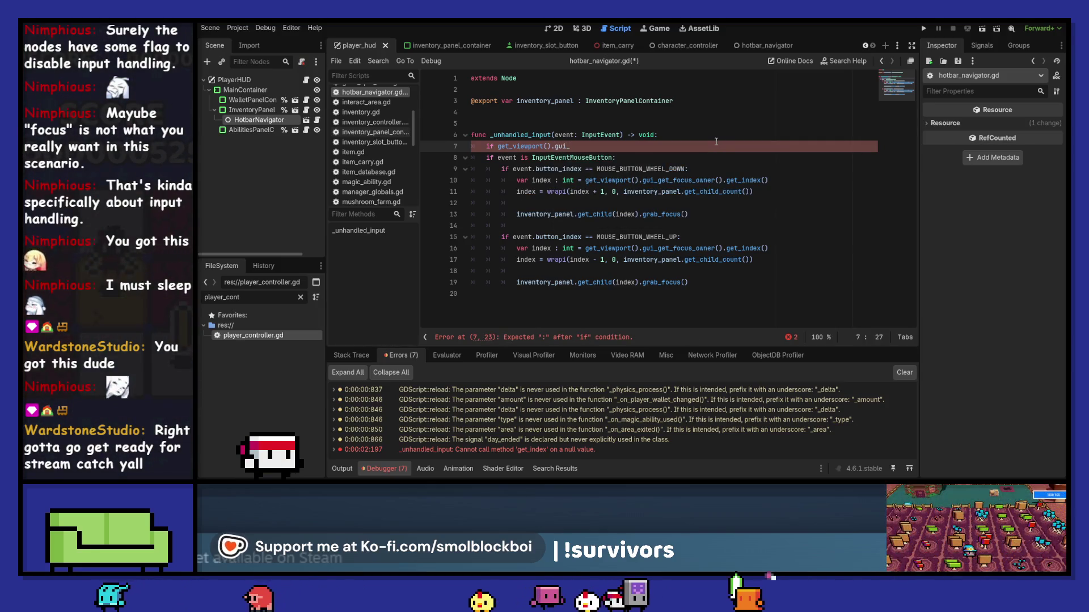
pyautogui.press('BackSpace')
pyautogui.press('BackSpace')
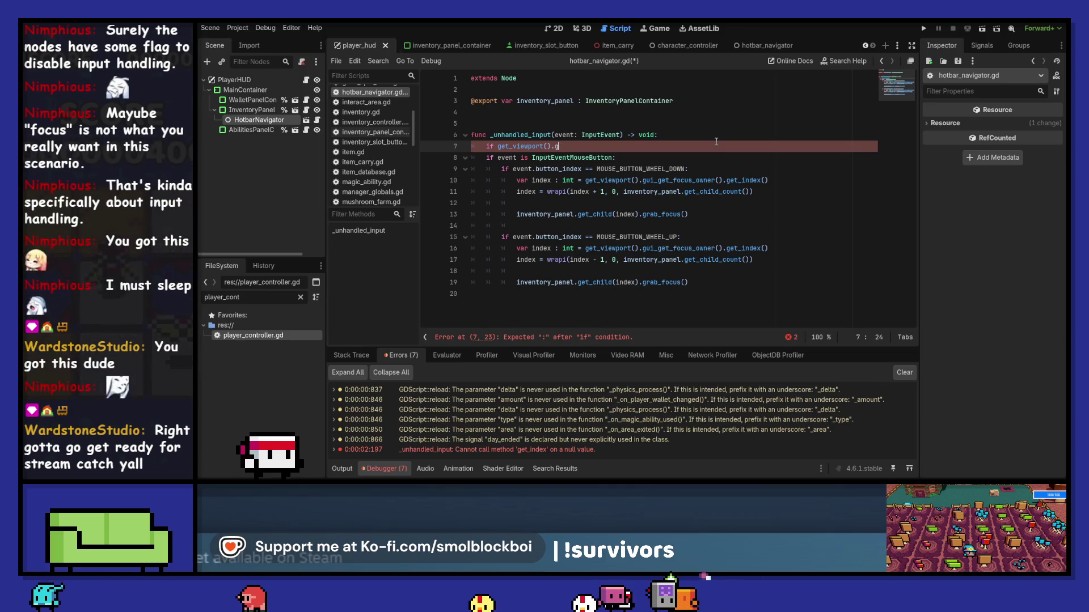
pyautogui.write('ui_get_f')
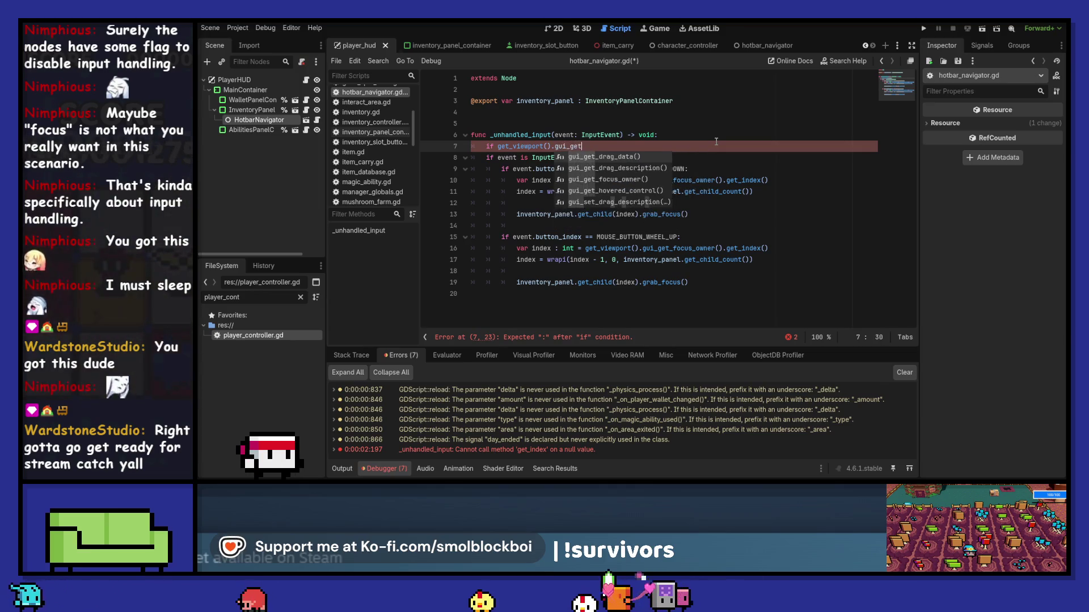
pyautogui.press('Return')
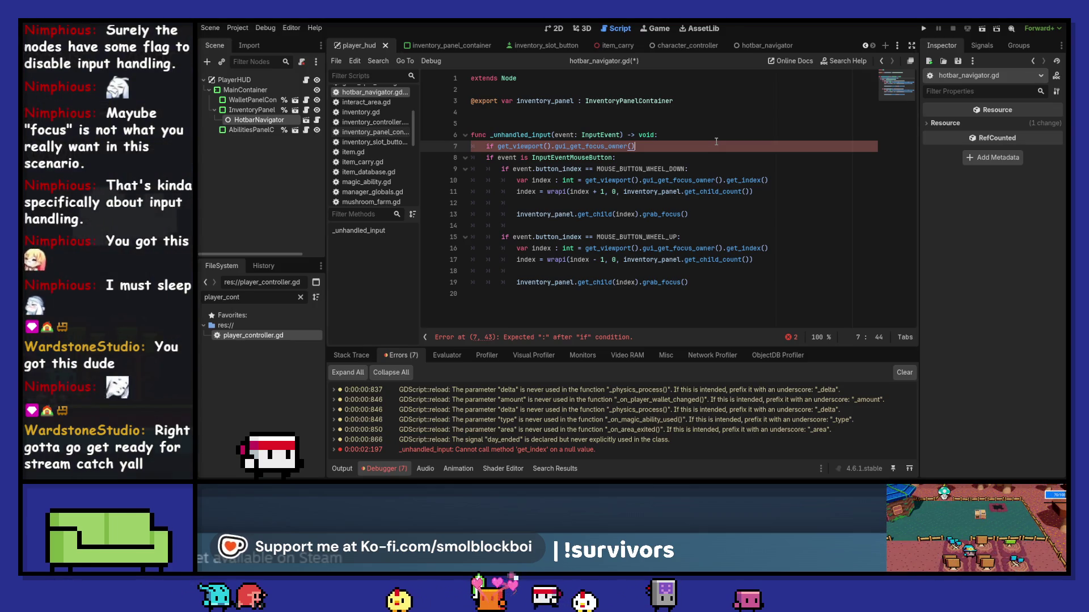
# Store that call in var focus_owner : Control on line 7.
pyautogui.press('Return')
pyautogui.press('Up')
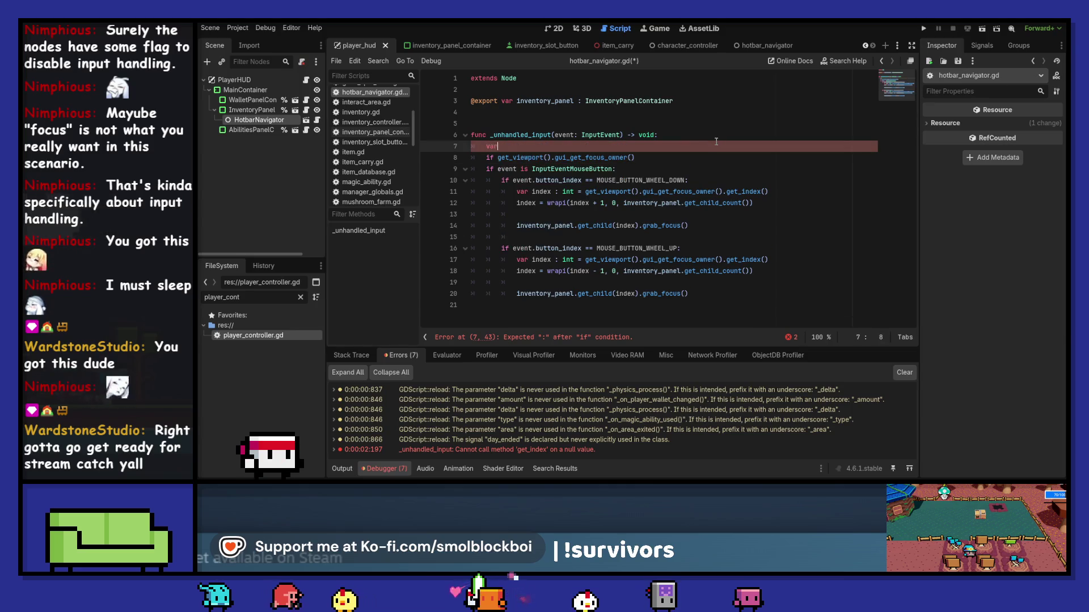
pyautogui.write(' focus_ow')
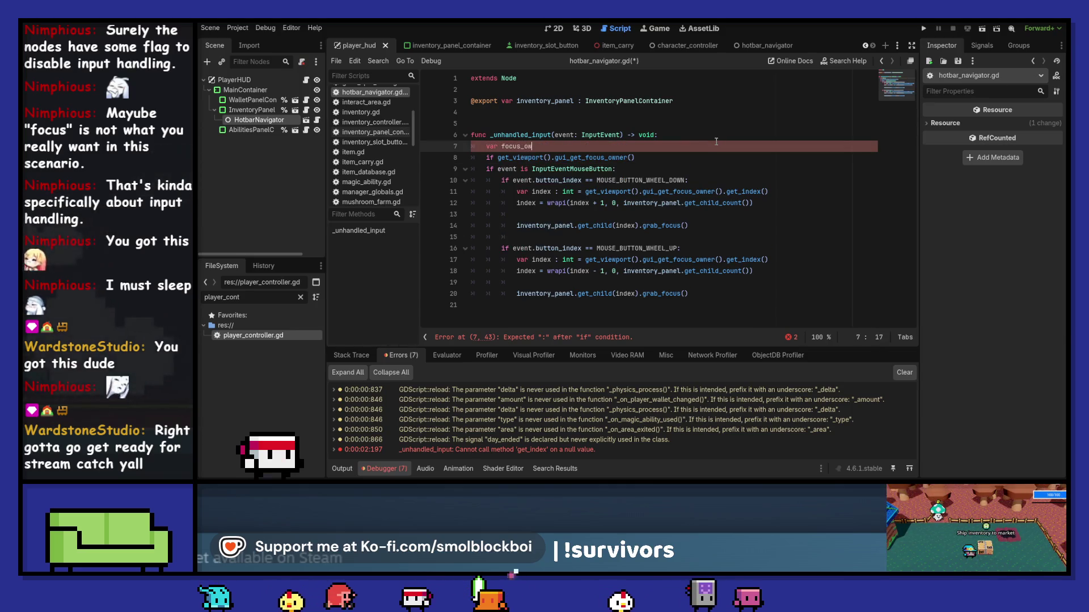
pyautogui.write('ner :')
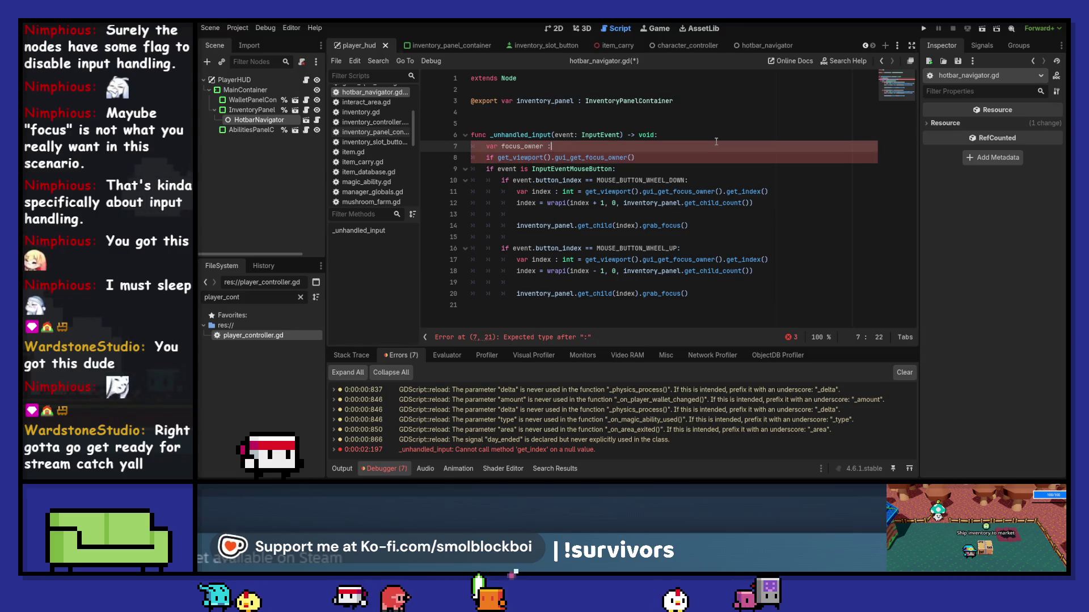
pyautogui.press('Escape')
pyautogui.press('Down')
pyautogui.hotkey('ctrl', 'Left')
pyautogui.hotkey('ctrl', 'Left')
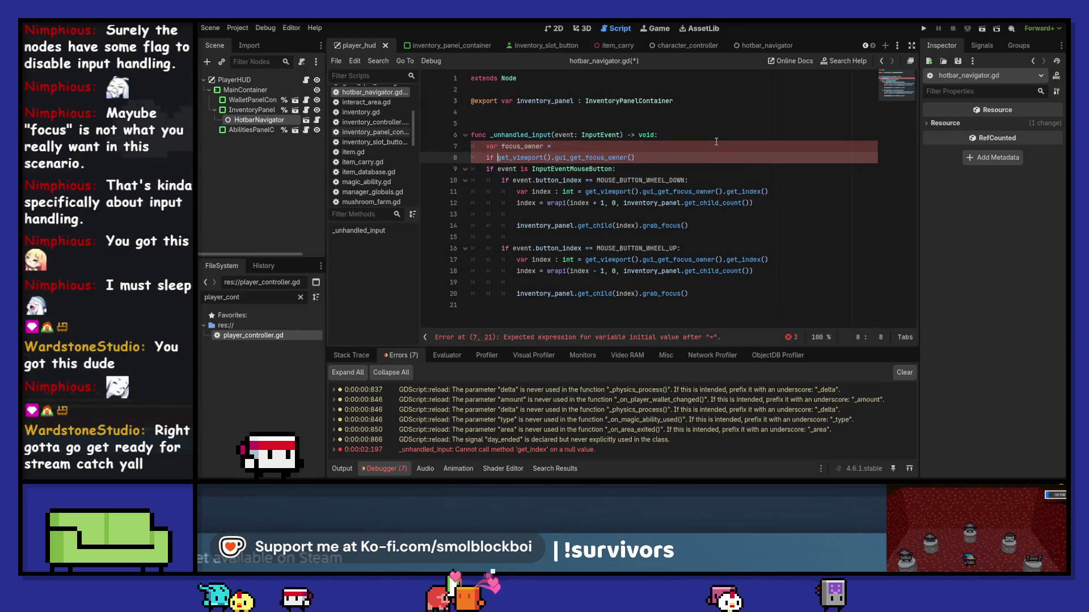
pyautogui.hotkey('ctrl', 'shift', 'Right')
pyautogui.hotkey('ctrl', 'shift', 'Right')
pyautogui.hotkey('ctrl', 'shift', 'Right')
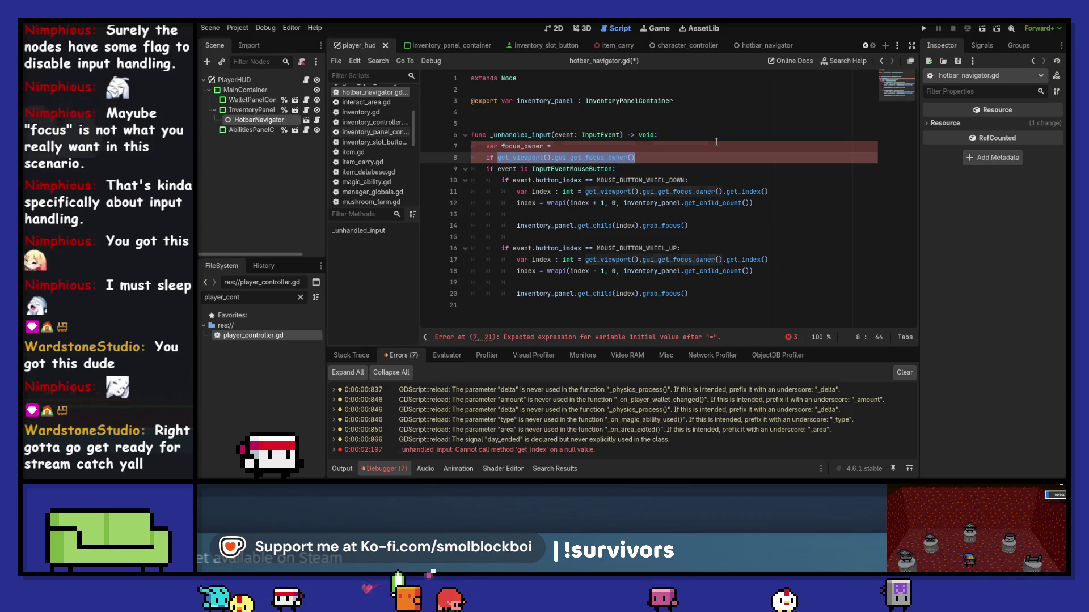
pyautogui.press('Up')
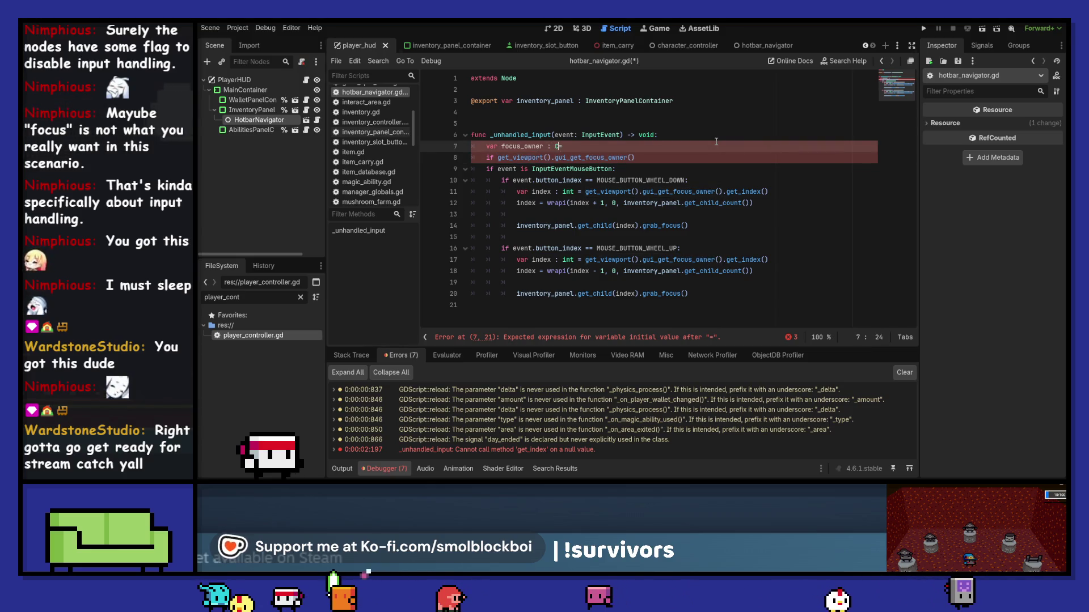
pyautogui.write('ontrol = get_viewport().gui_get_focus_owner(')
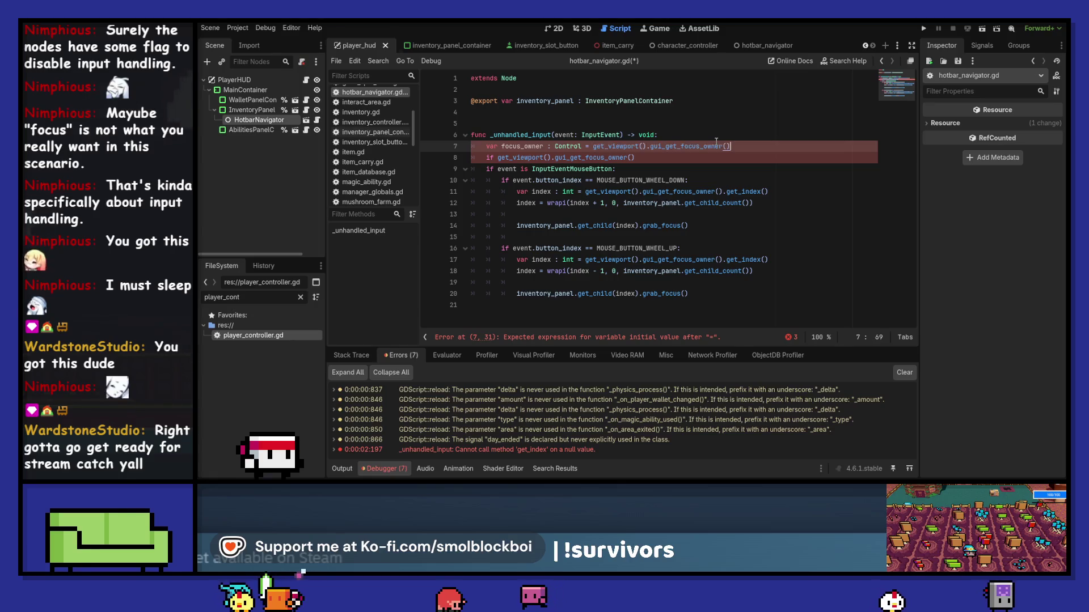
# Add 'if not focus_owner: return' and begin an if focus_owner == inventory_panel check.
pyautogui.press('Down')
pyautogui.hotkey('ctrl', 'shift', 'Left')
pyautogui.hotkey('ctrl', 'shift', 'Left')
pyautogui.hotkey('ctrl', 'shift', 'Left')
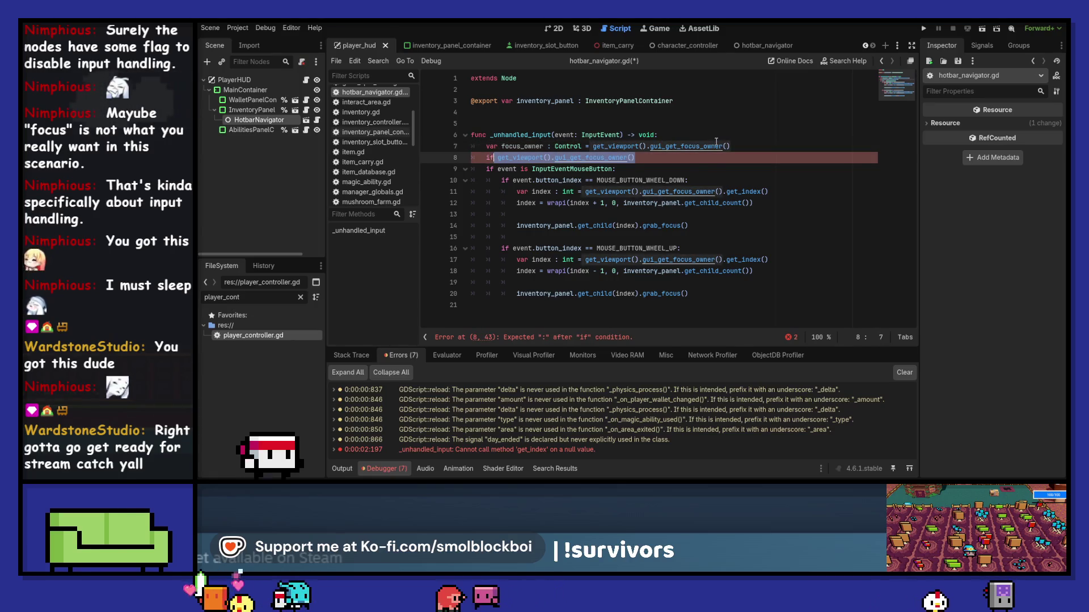
pyautogui.write('nofocus_owner')
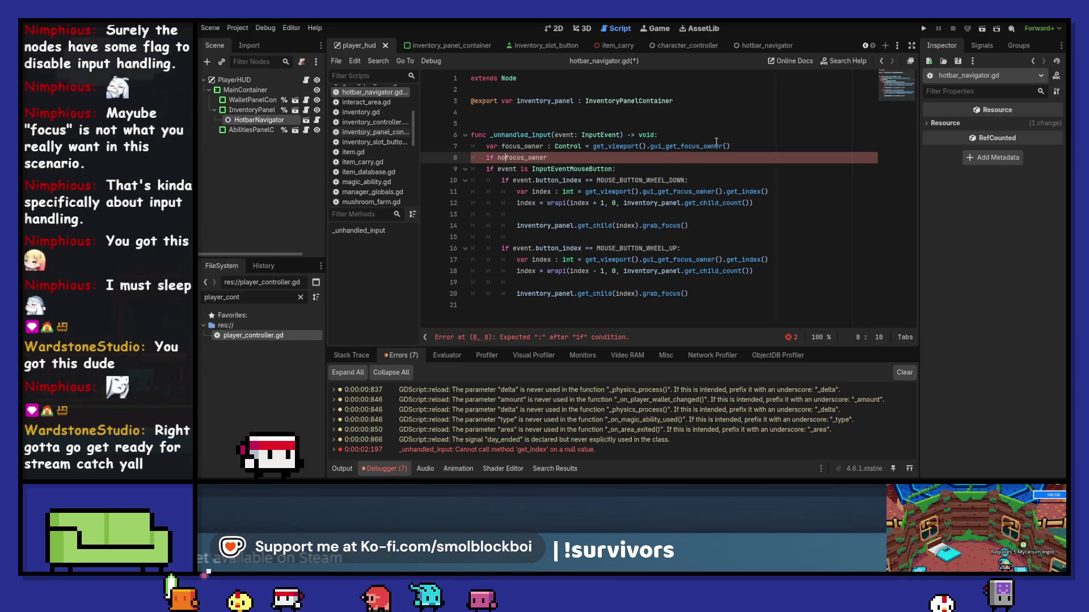
pyautogui.write(':')
pyautogui.press('Return')
pyautogui.write('ret')
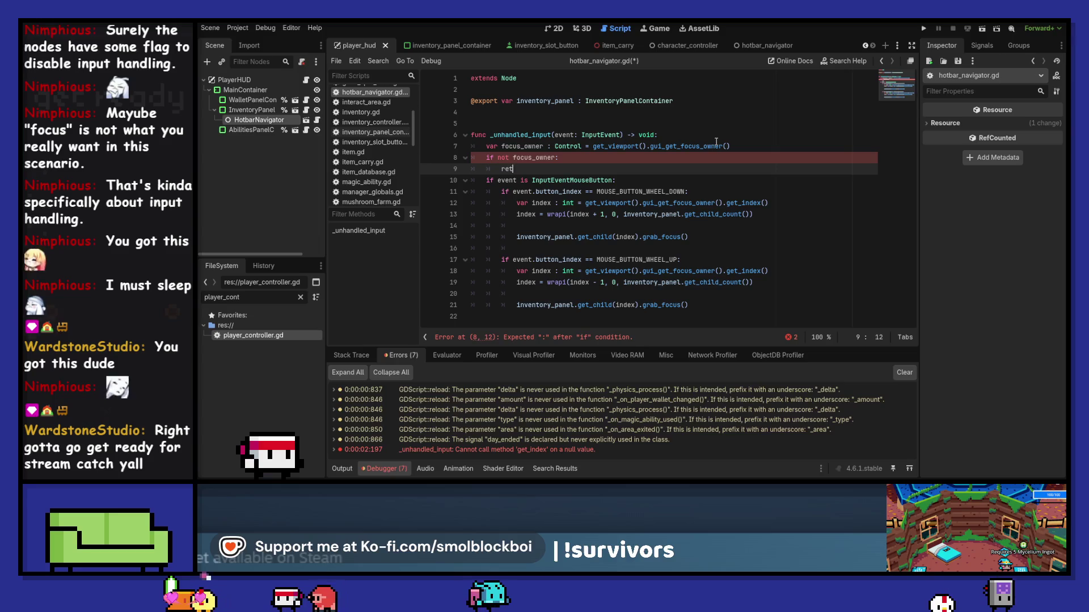
pyautogui.write('urn')
pyautogui.press('Return')
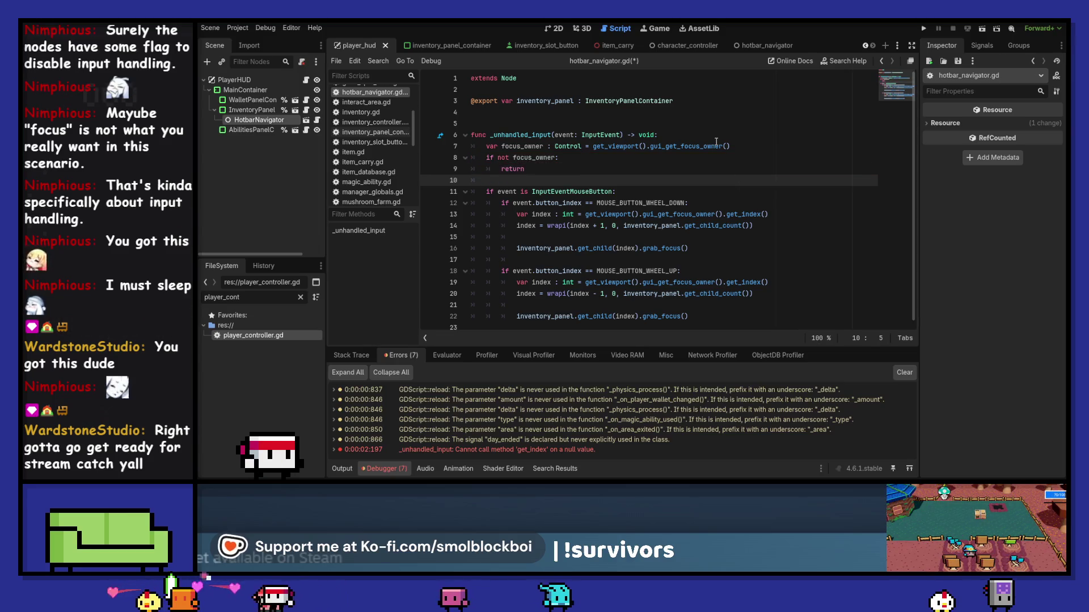
pyautogui.write('if focus_owner')
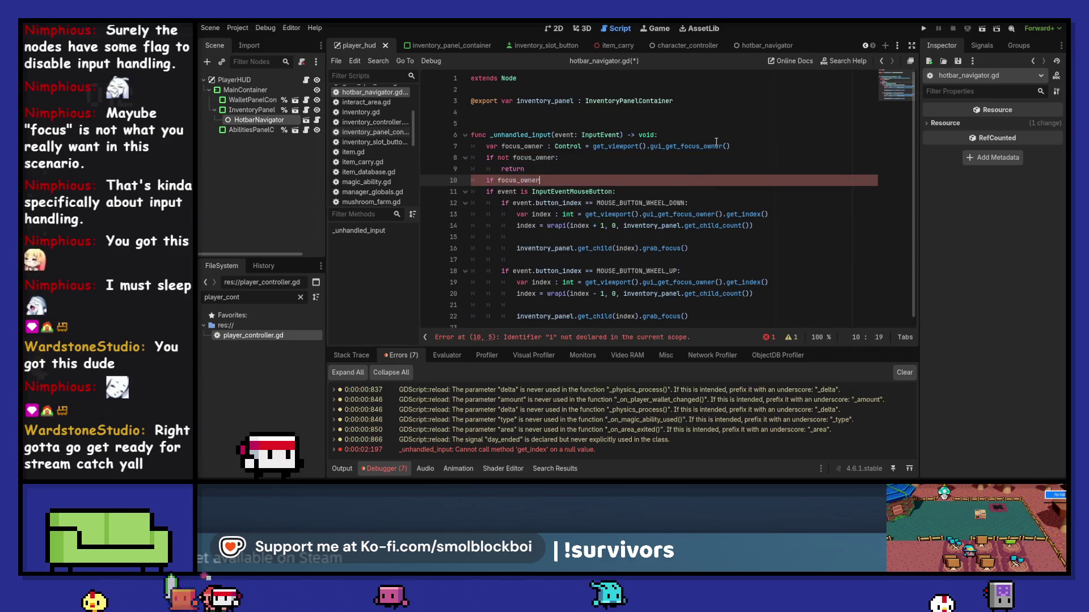
pyautogui.write(' == inventory_panel')
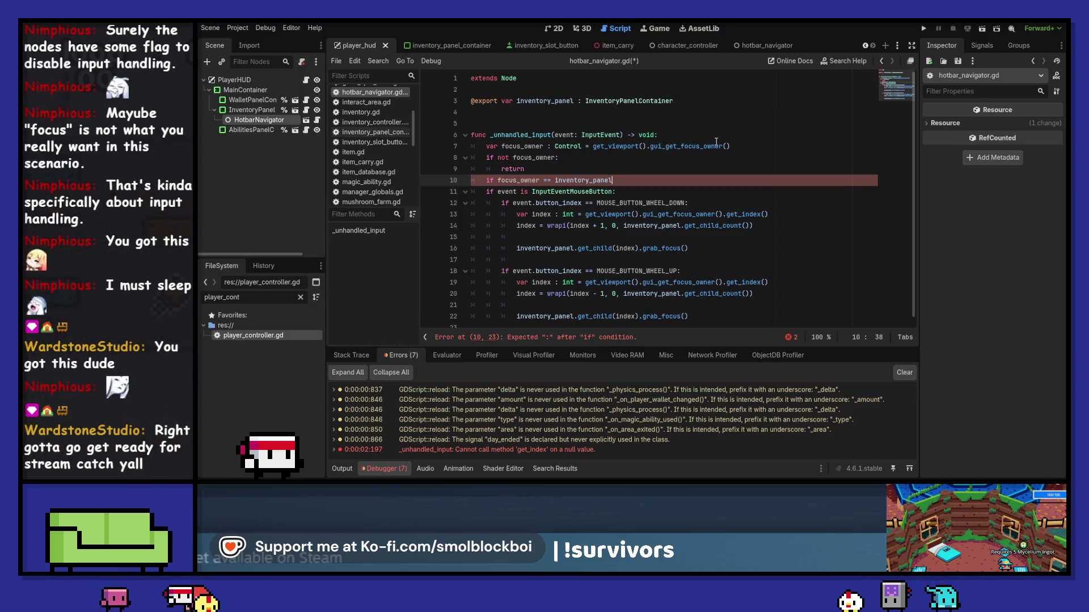
# Rewrite the line 10 condition as inventory_panel.has_focus() and view its documentation.
pyautogui.hotkey('ctrl', 'shift', 'Left')
pyautogui.hotkey('ctrl', 'shift', 'Left')
pyautogui.hotkey('ctrl', 'shift', 'Left')
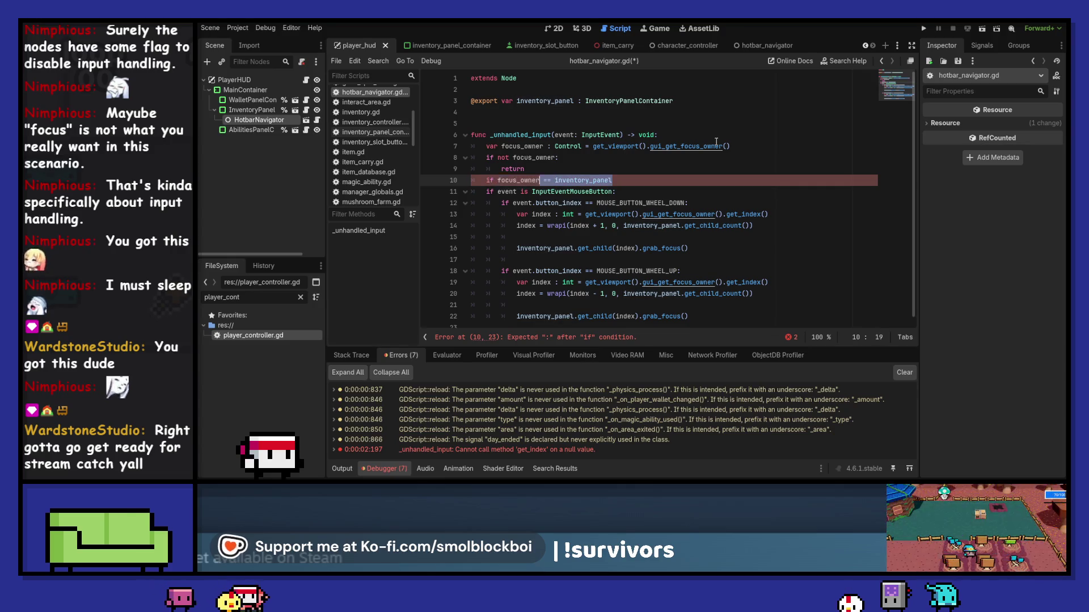
pyautogui.write('inventory_panel.has_')
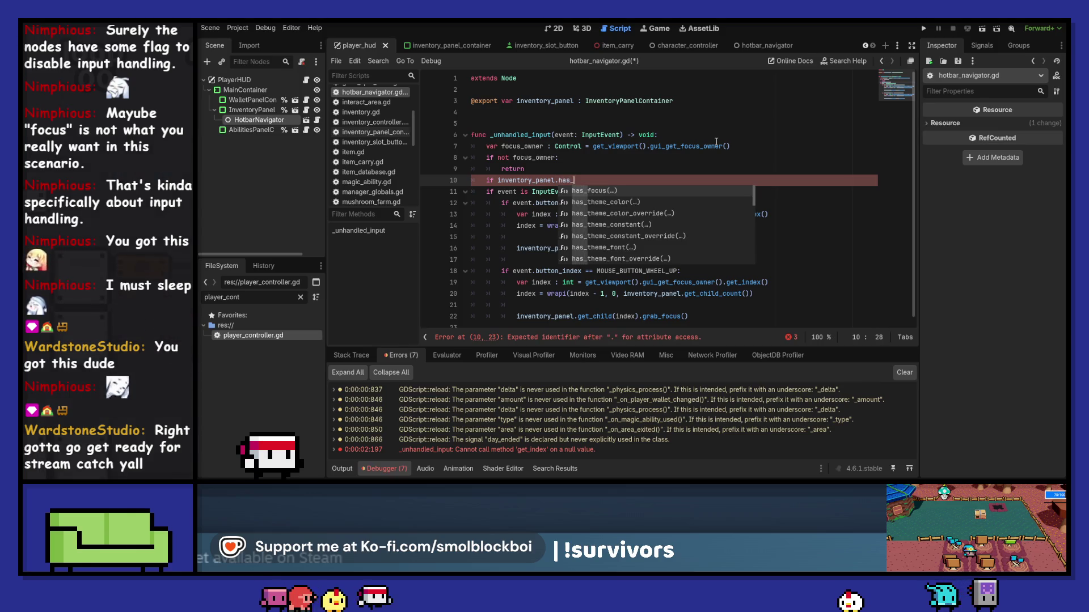
pyautogui.press('Return')
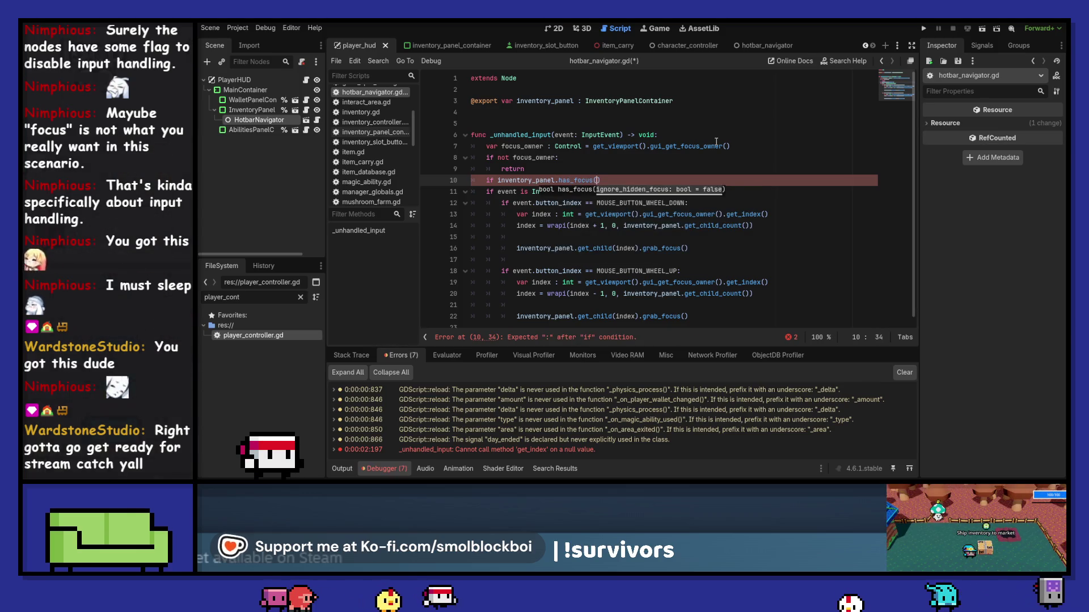
pyautogui.keyDown('ctrl'); pyautogui.click(578, 181); pyautogui.keyUp('ctrl')
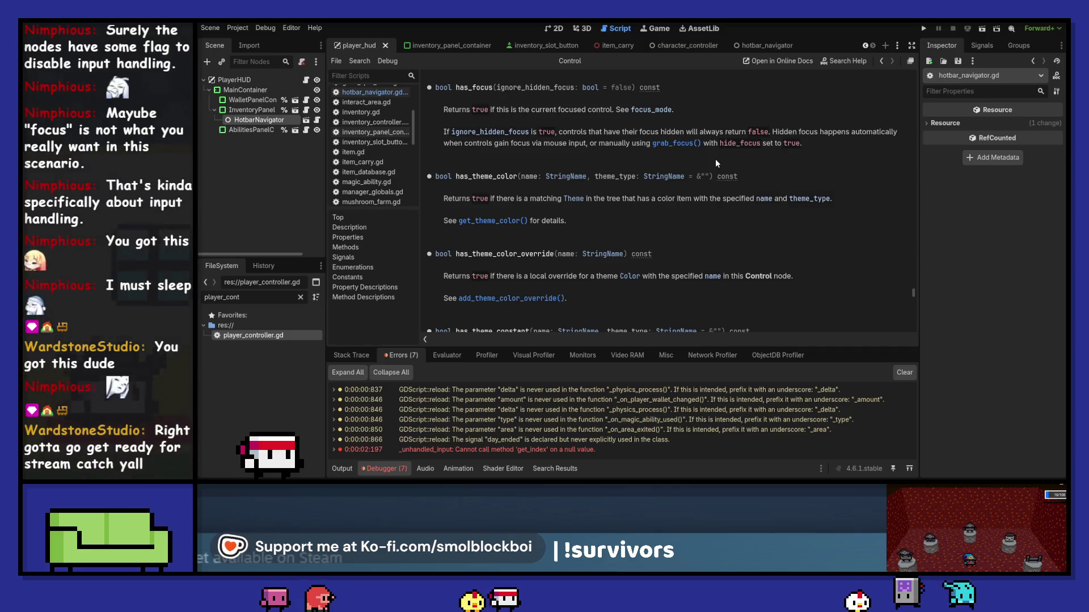
# Return from the has_focus help page to hotbar_navigator.gd.
pyautogui.click(881, 61)
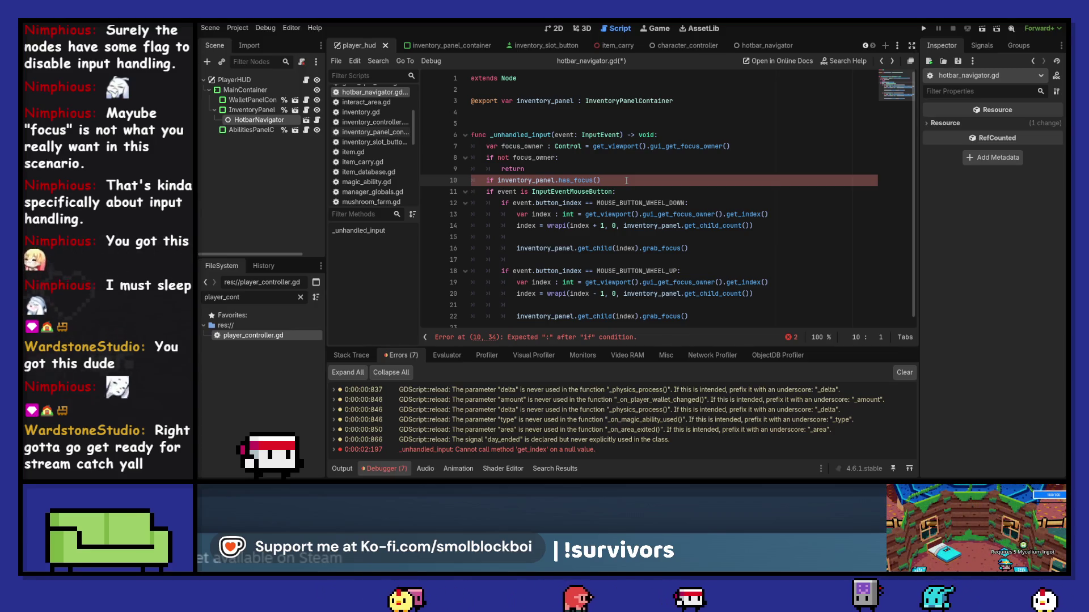
# Replace the focus check with a loop over inventory_panel.get_children() containing 'if i.has_focus(): pass', and save.
pyautogui.moveTo(626, 180); pyautogui.dragTo(481, 183)
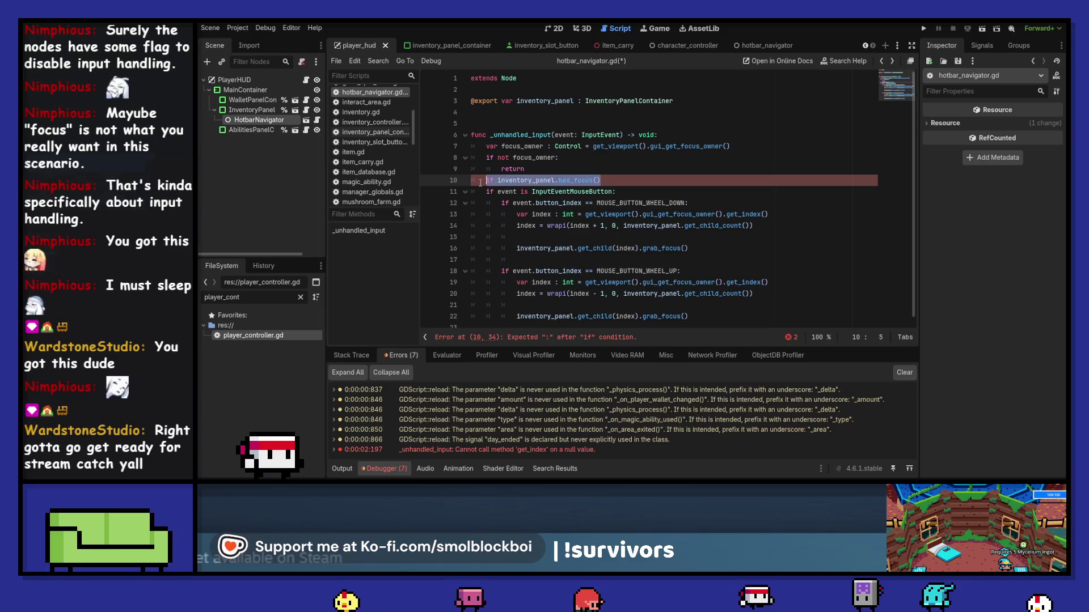
pyautogui.write('for i in')
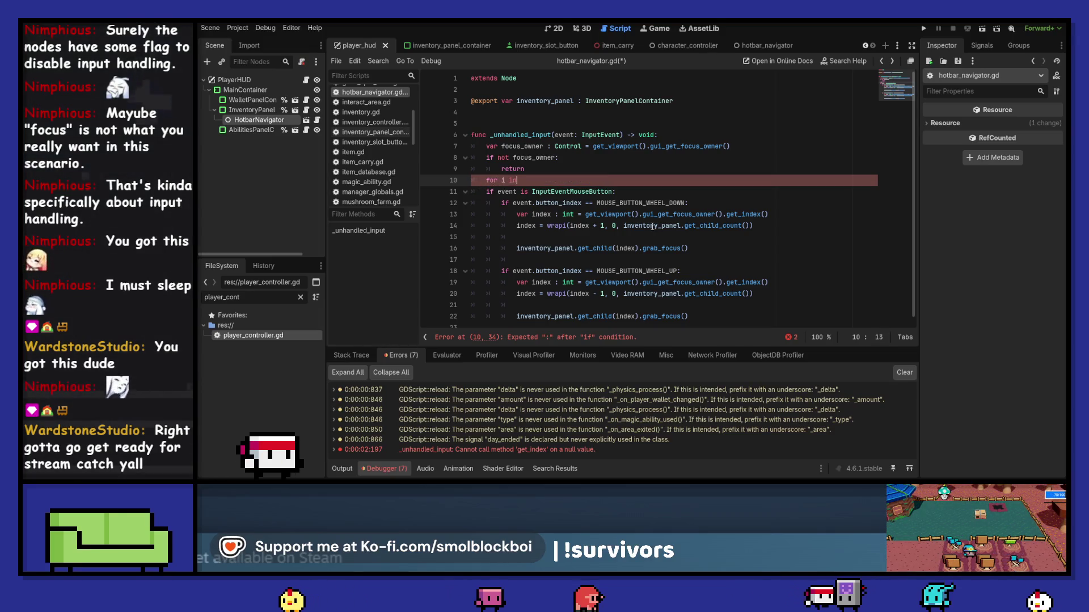
pyautogui.write(' inventory_panel')
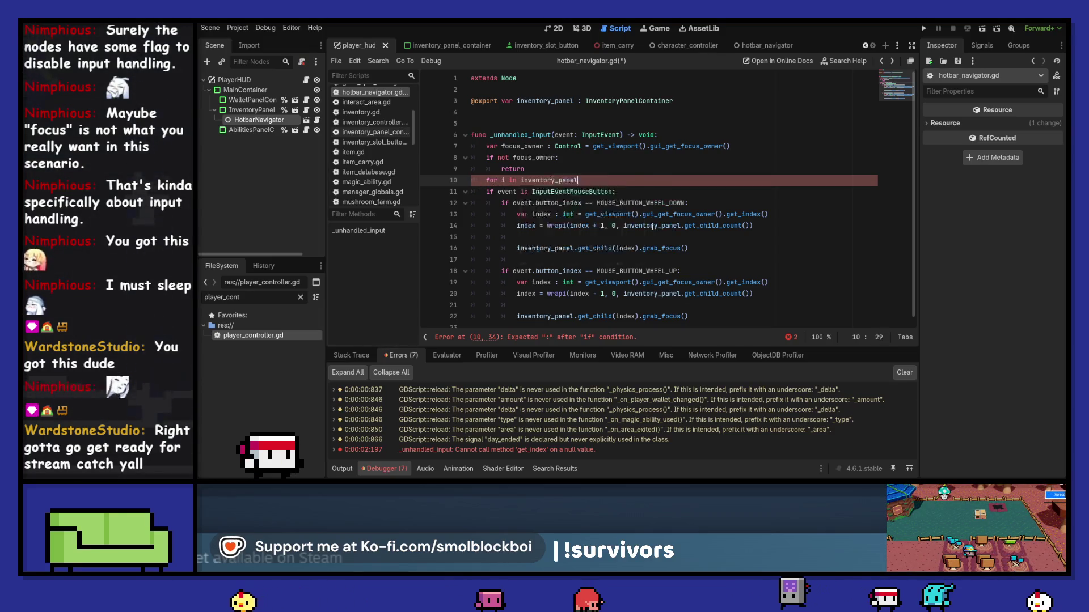
pyautogui.write('.get_c')
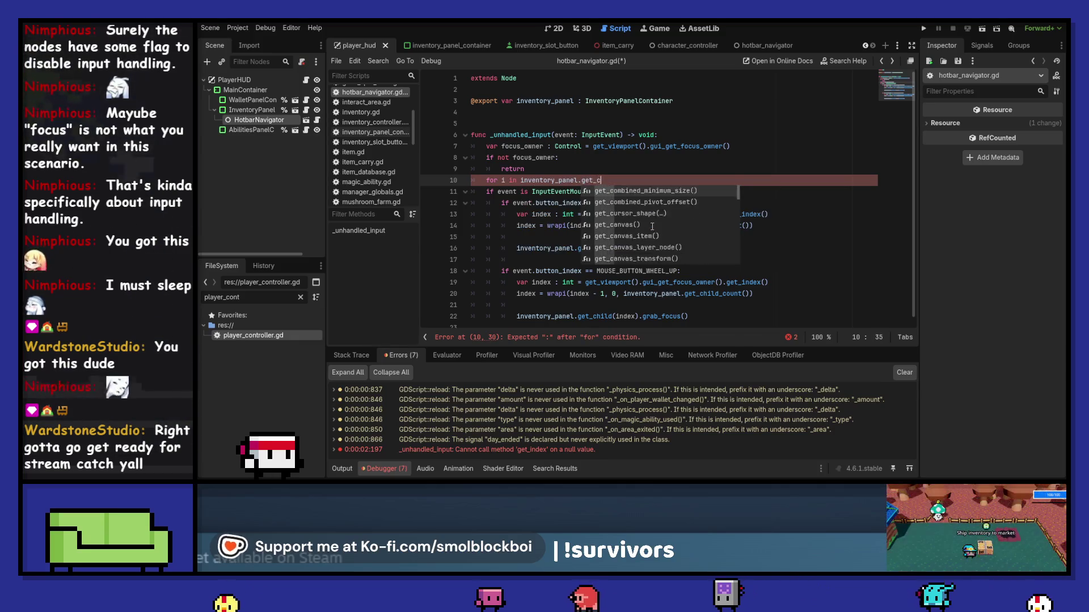
pyautogui.write('hildren()')
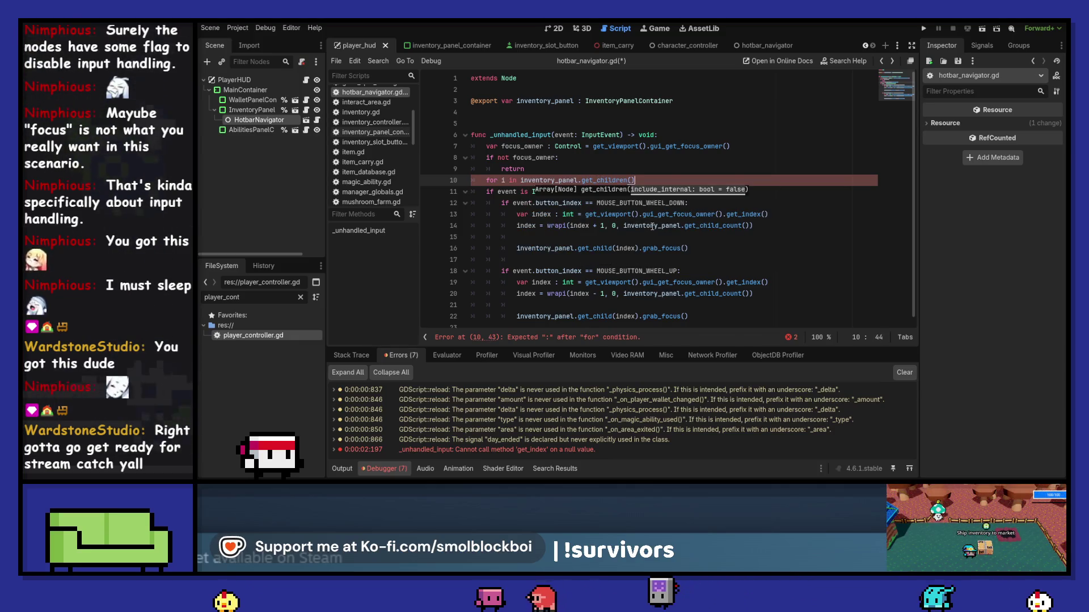
pyautogui.write(':')
pyautogui.press('Return')
pyautogui.write('if i.')
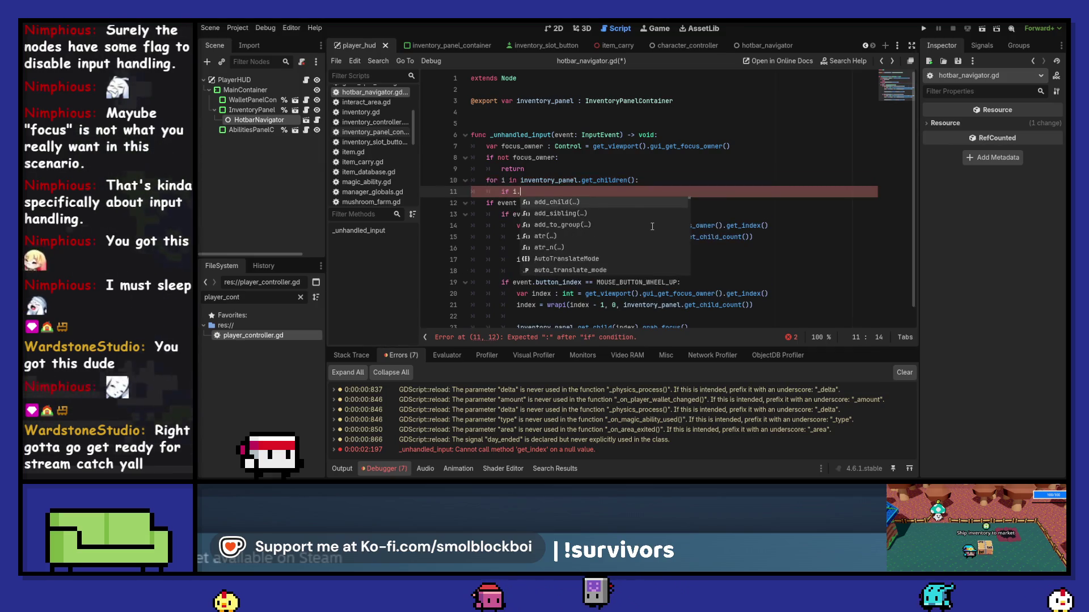
pyautogui.write('has_focuse')
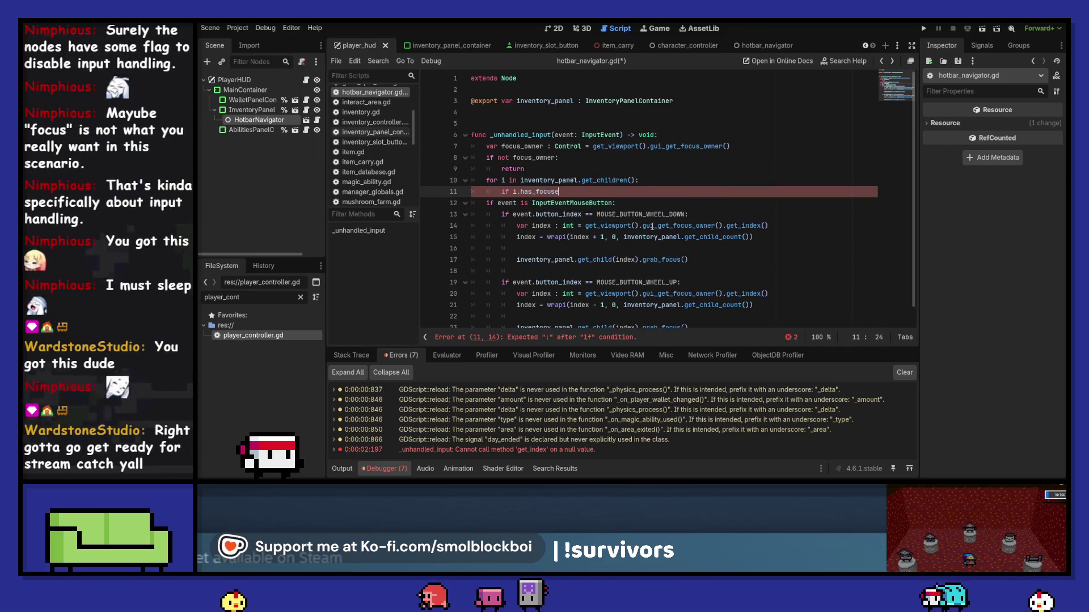
pyautogui.write('(')
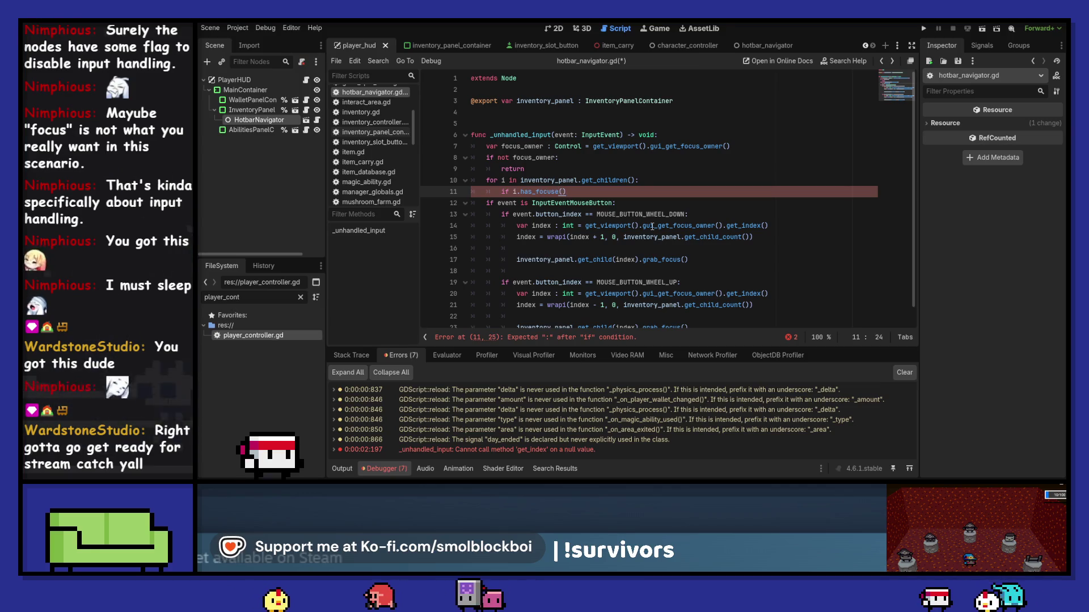
pyautogui.press('BackSpace')
pyautogui.press('Right')
pyautogui.write(':')
pyautogui.press('Return')
pyautogui.write('pas')
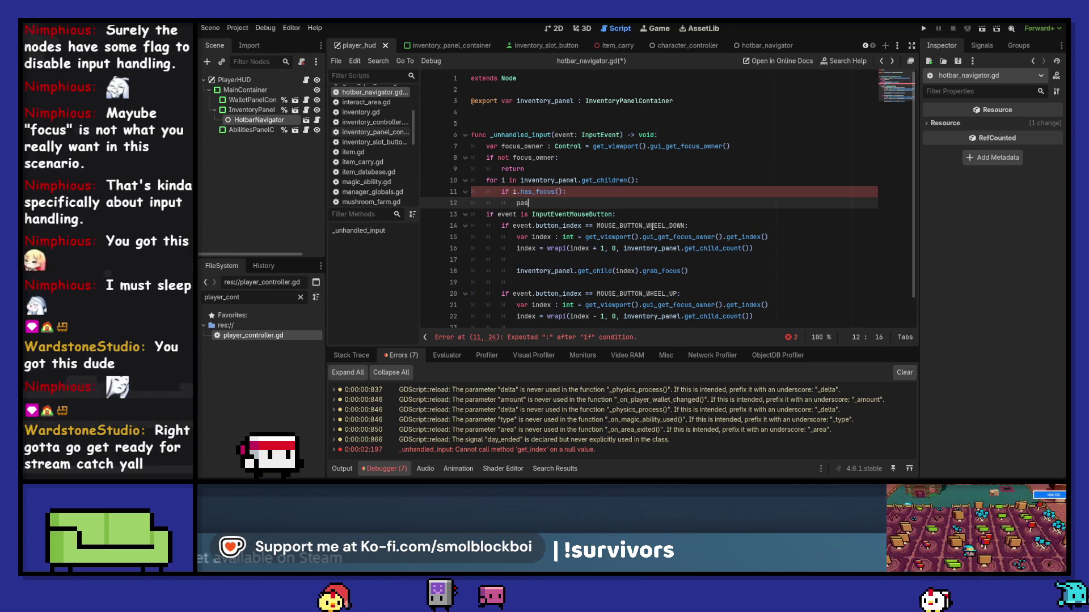
pyautogui.hotkey('ctrl', 's')
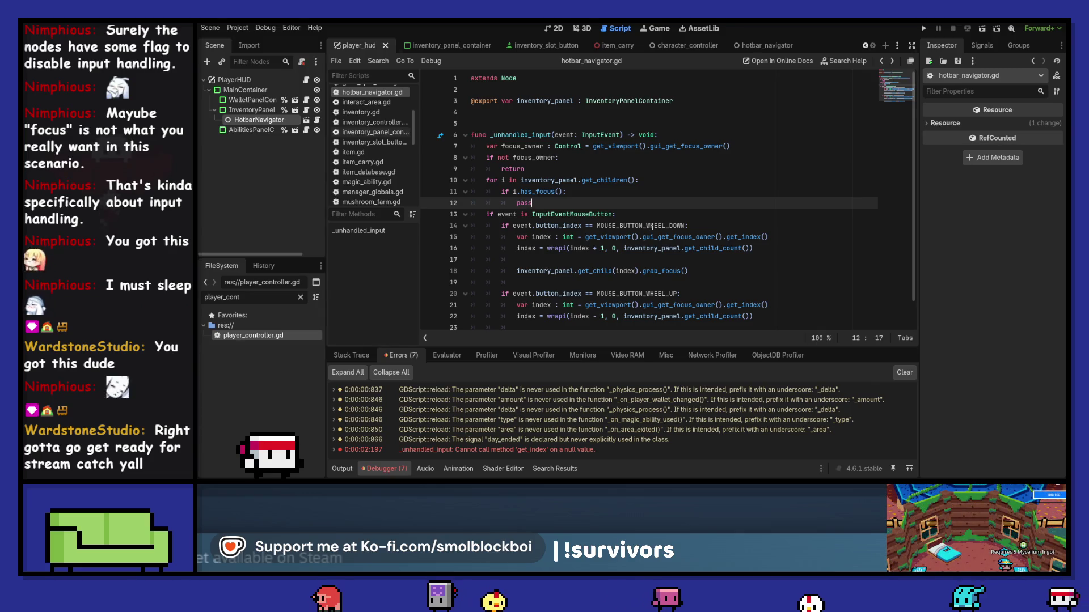
# Declare 'var index := 0' before the loop and set 'index = i.get_index()' inside it.
pyautogui.press('Up')
pyautogui.press('Up')
pyautogui.press('Up')
pyautogui.press('Return')
pyautogui.press('BackSpace')
pyautogui.write('v')
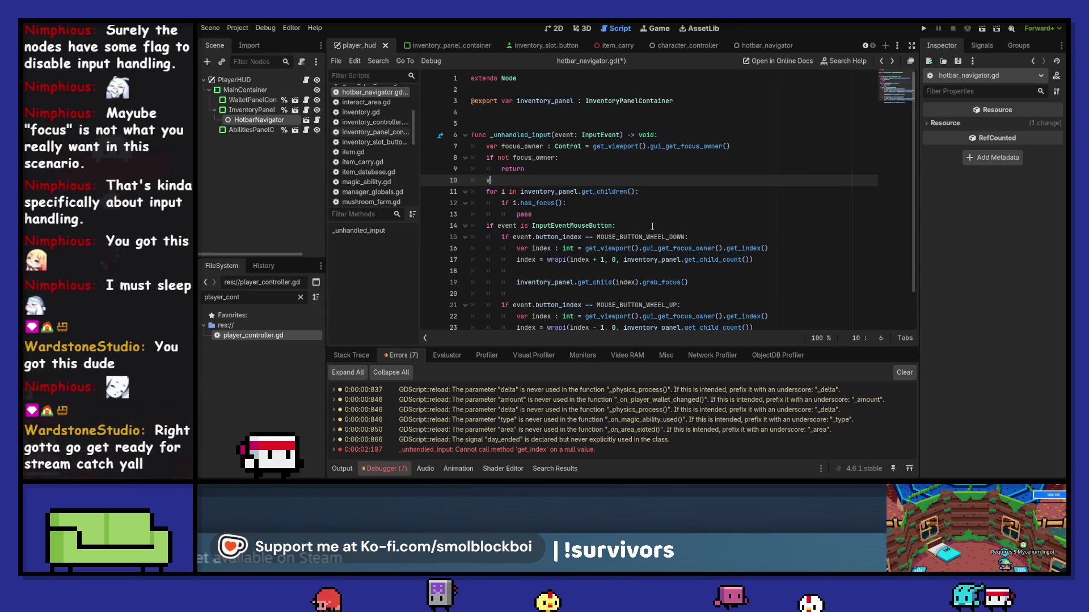
pyautogui.write('ar index :=')
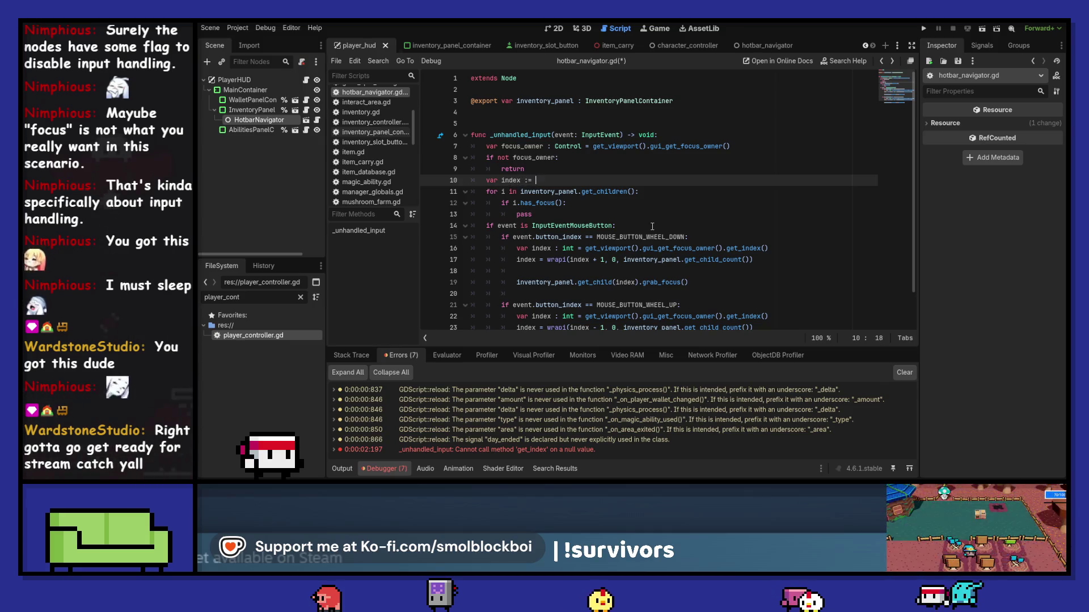
pyautogui.write(' 0')
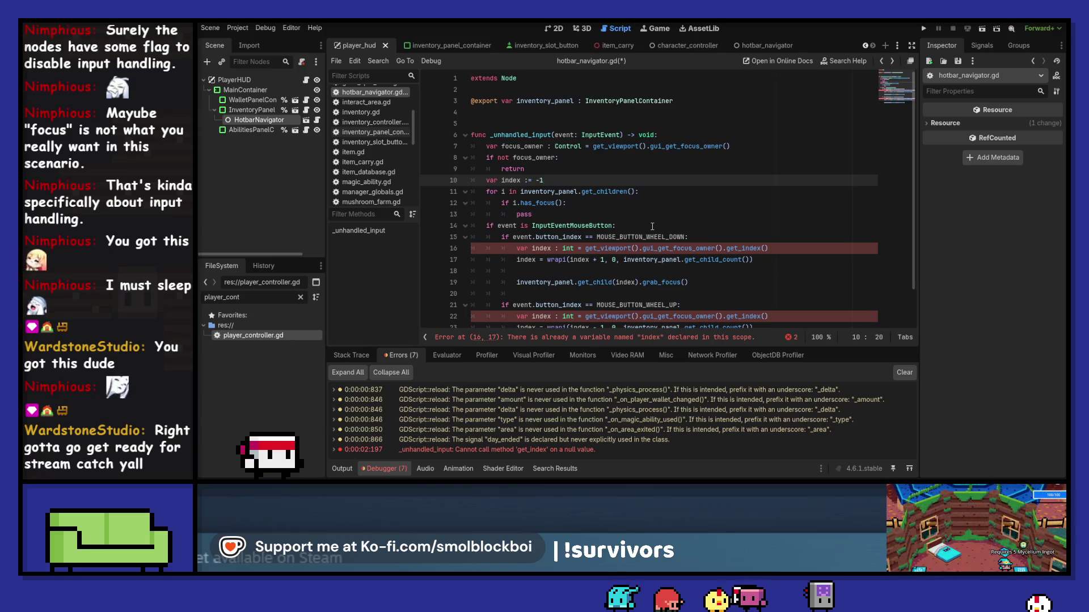
pyautogui.press('Down')
pyautogui.press('Down')
pyautogui.press('Down')
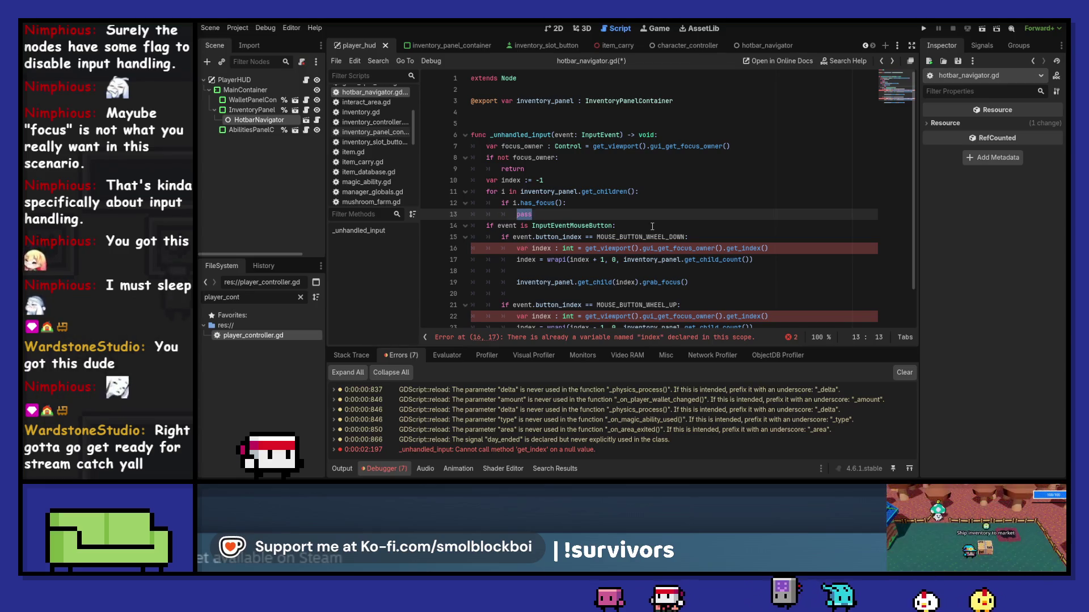
pyautogui.write('index = i.get_i')
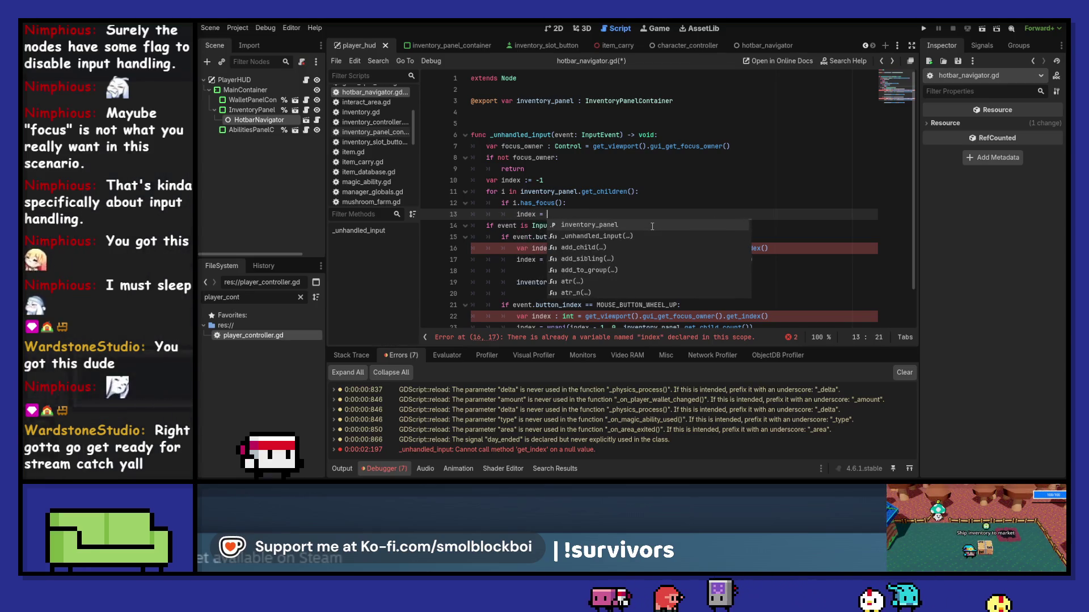
pyautogui.press('Return')
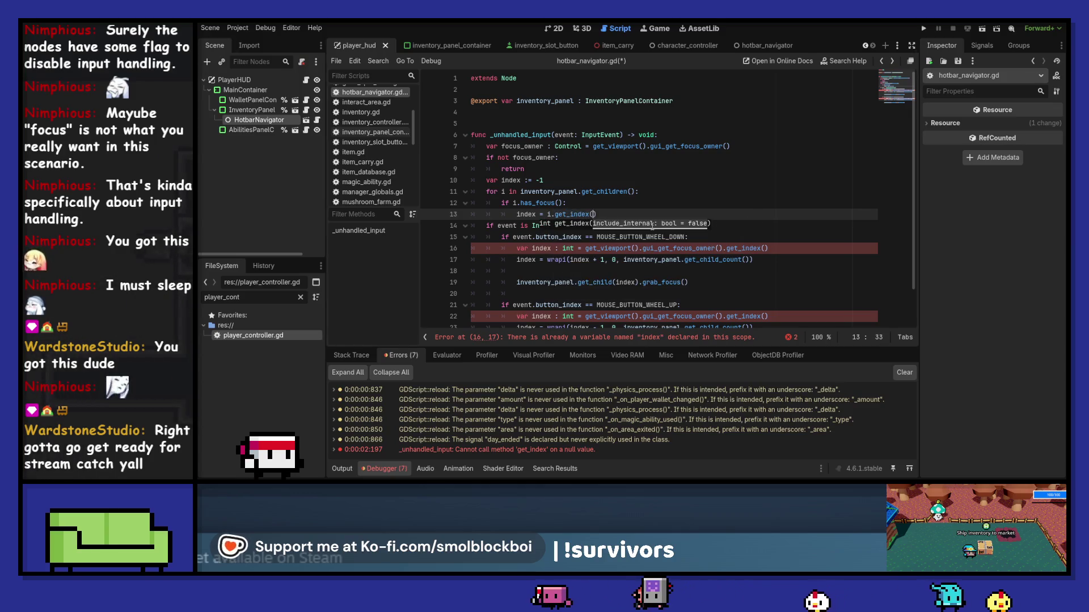
# Delete the duplicate index declarations in the wheel-down and wheel-up branches.
pyautogui.press('Down')
pyautogui.press('Down')
pyautogui.press('Down')
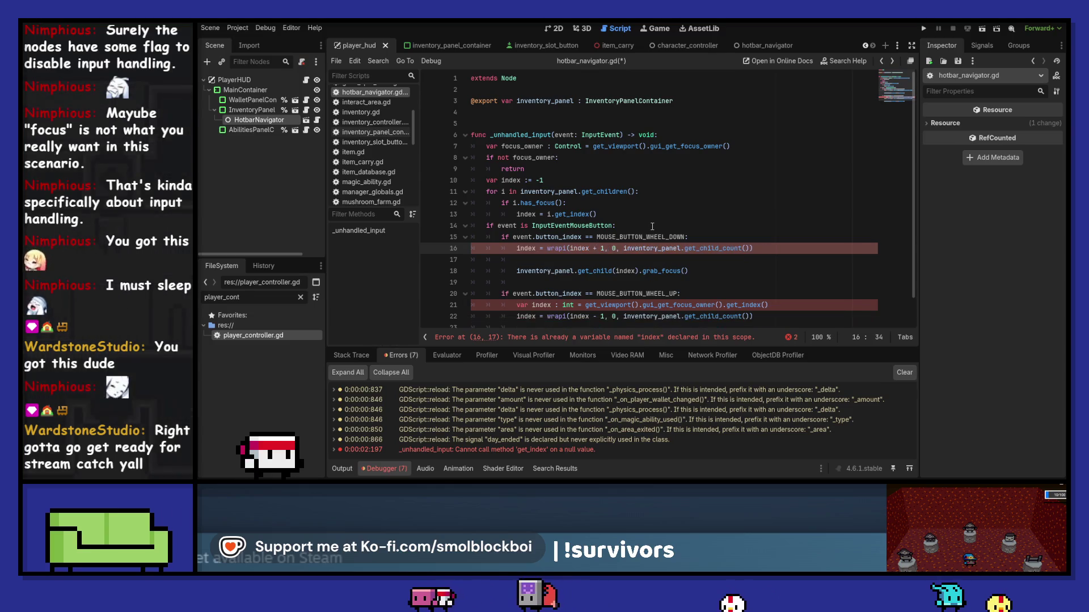
pyautogui.hotkey('ctrl', 'shift', 'k')
pyautogui.press('Down')
pyautogui.press('Down')
pyautogui.press('Down')
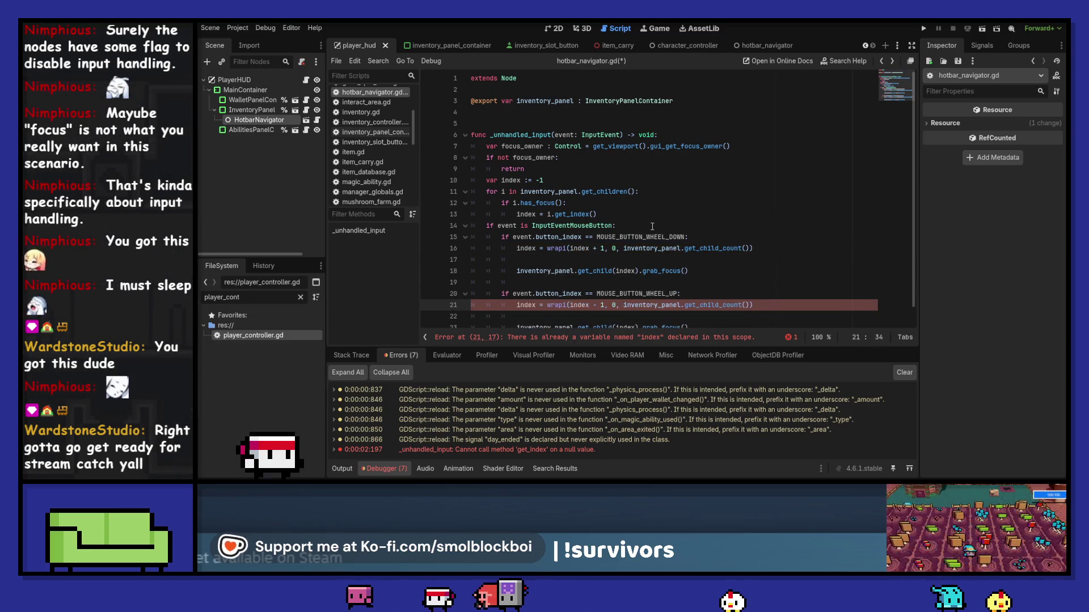
pyautogui.hotkey('ctrl', 'shift', 'k')
# Indent the wheel handling under a new 'if index >= 0:' check and save.
pyautogui.press('Up')
pyautogui.press('Up')
pyautogui.press('Up')
pyautogui.press('Return')
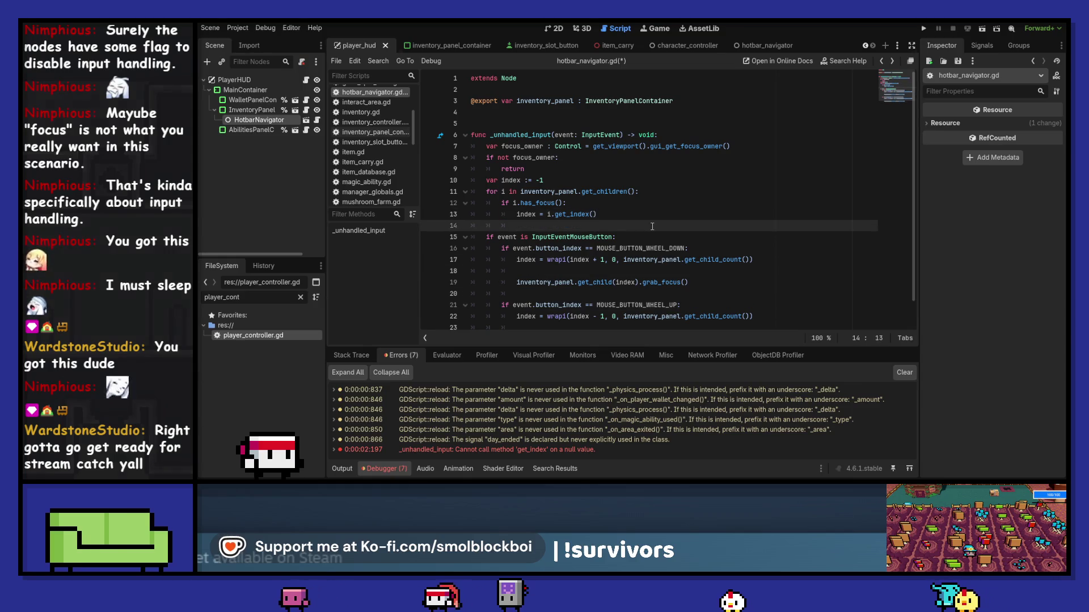
pyautogui.press('Return')
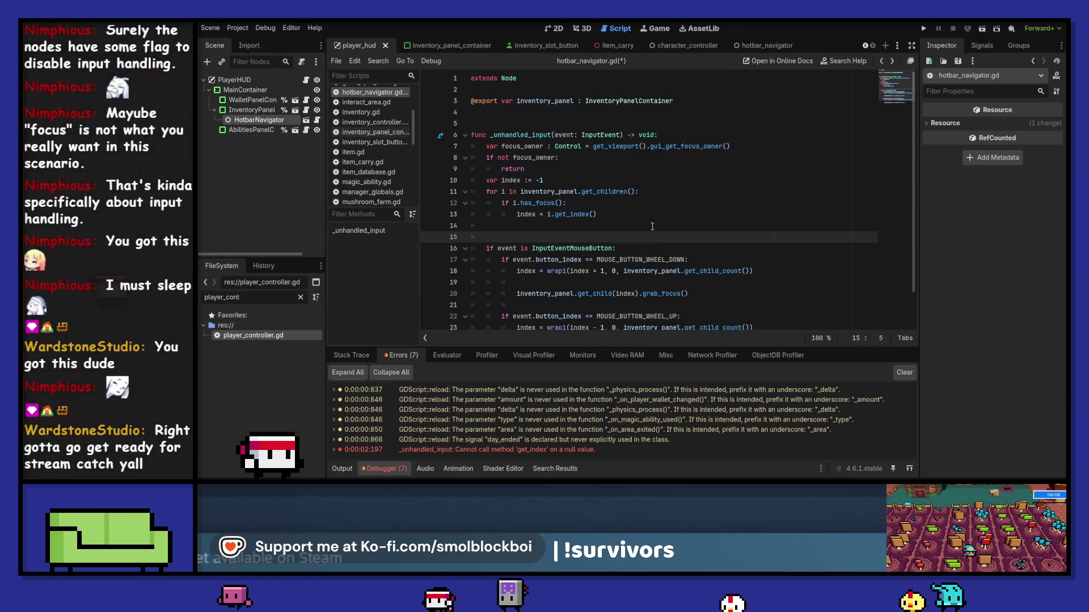
pyautogui.write('ifindex >= 0:')
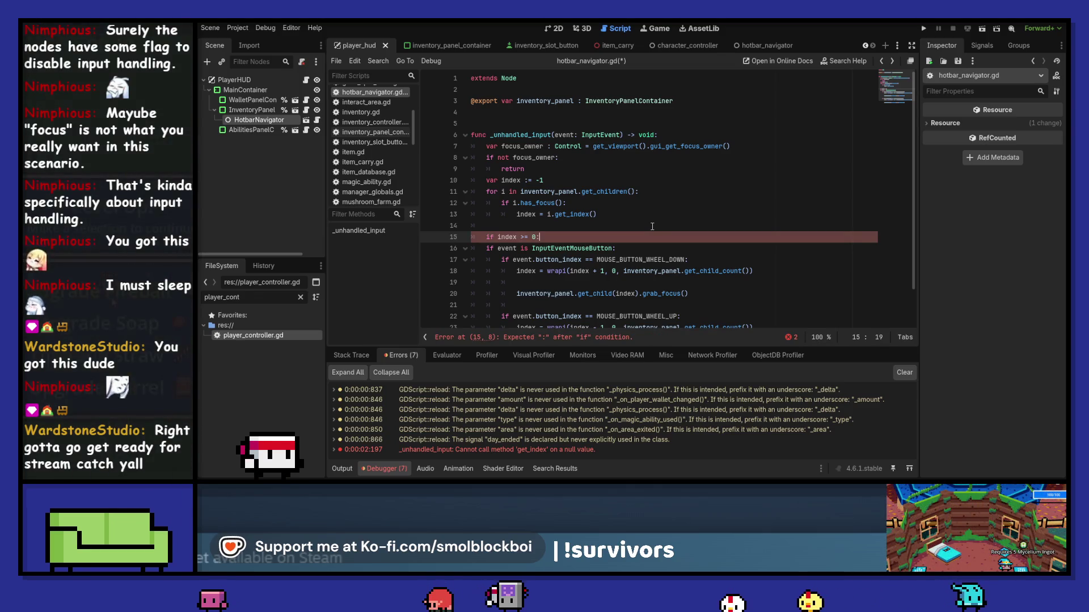
pyautogui.hotkey('shift', 'Down')
pyautogui.hotkey('shift', 'Down')
pyautogui.hotkey('shift', 'Down')
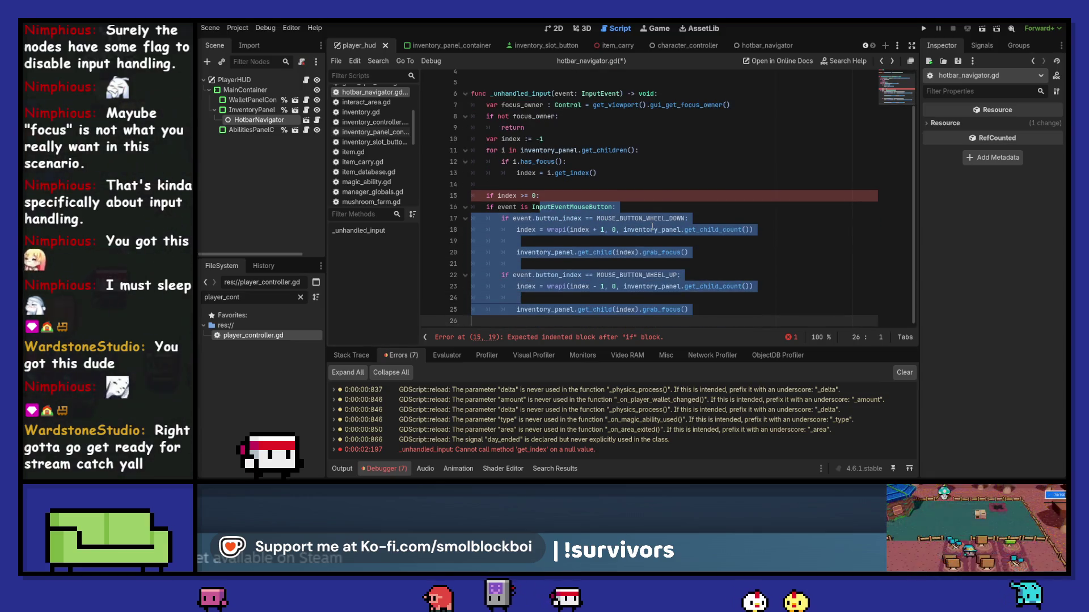
pyautogui.press('Tab')
pyautogui.press('Up')
pyautogui.hotkey('ctrl', 's')
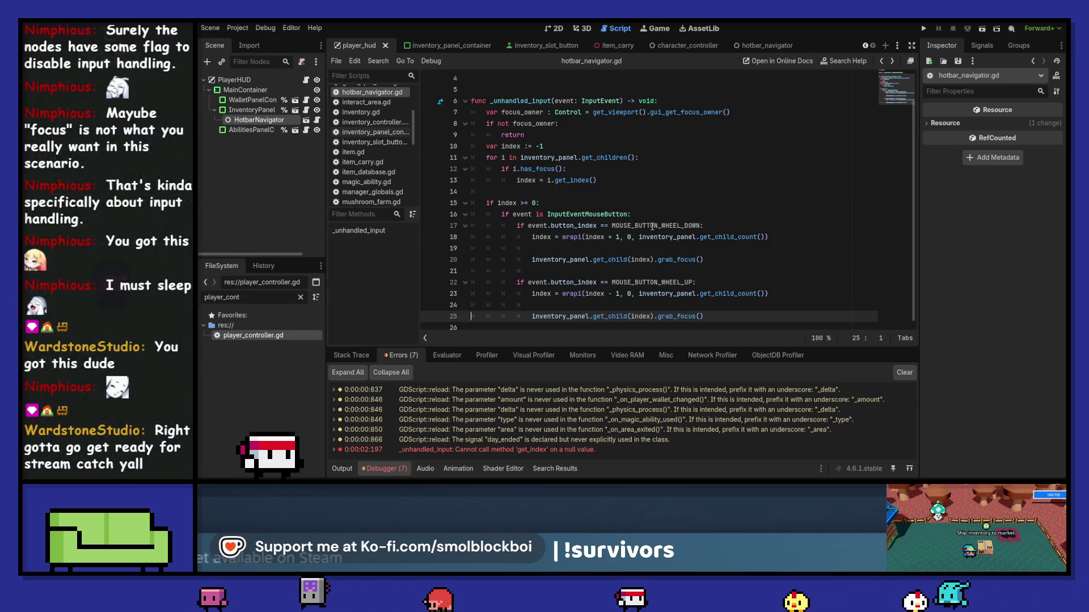
# Add blank lines around the index declaration and focus check, then run the game with F5.
pyautogui.click(492, 149)
pyautogui.press('End')
pyautogui.press('Return')
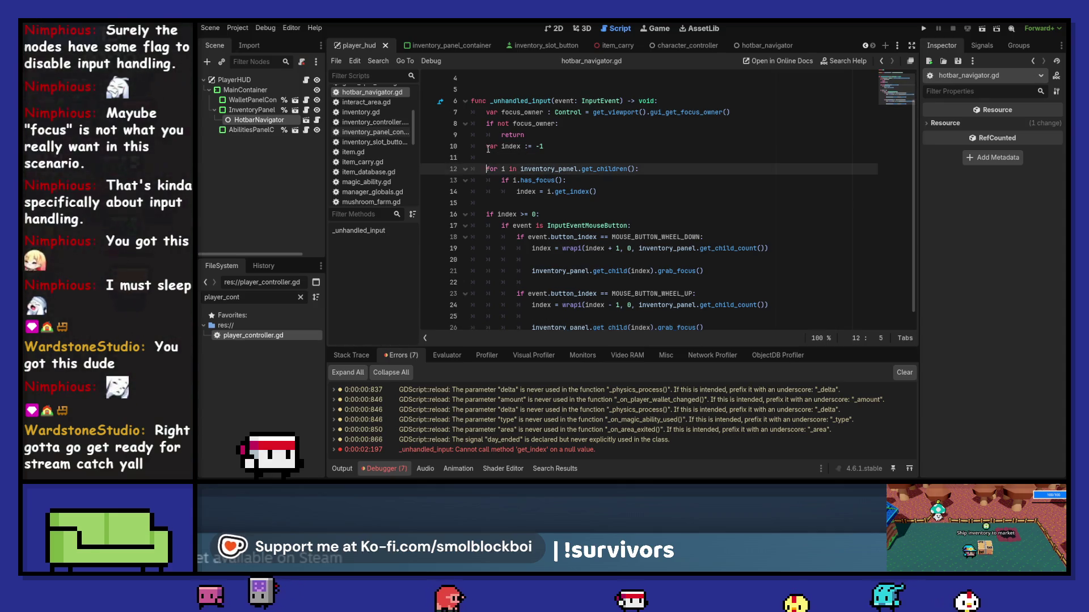
pyautogui.press('Up')
pyautogui.press('Home')
pyautogui.press('Return')
pyautogui.click(484, 123)
pyautogui.press('Return')
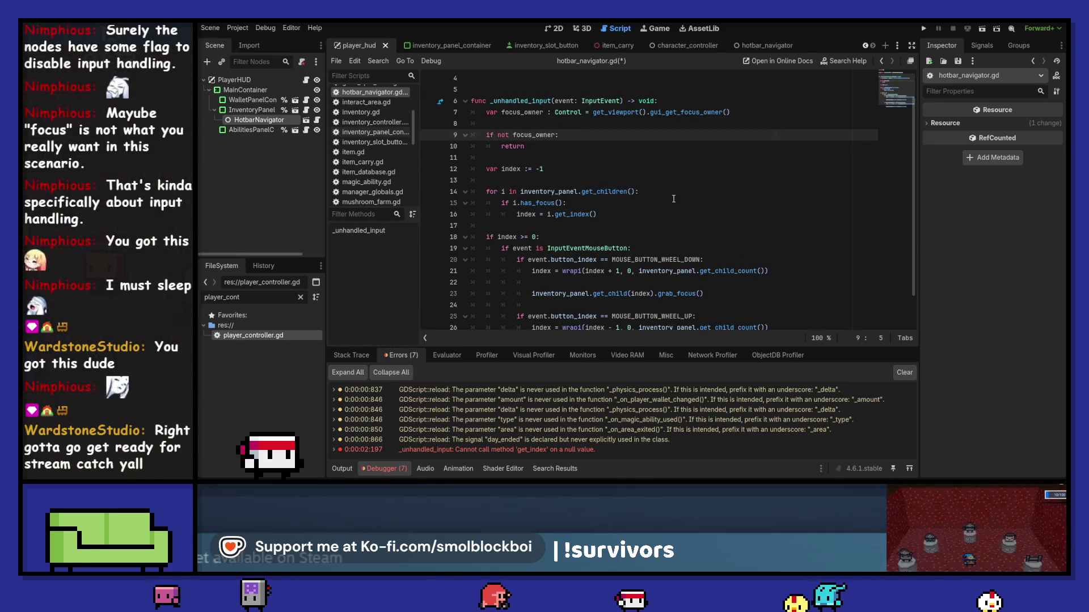
pyautogui.press('F5')
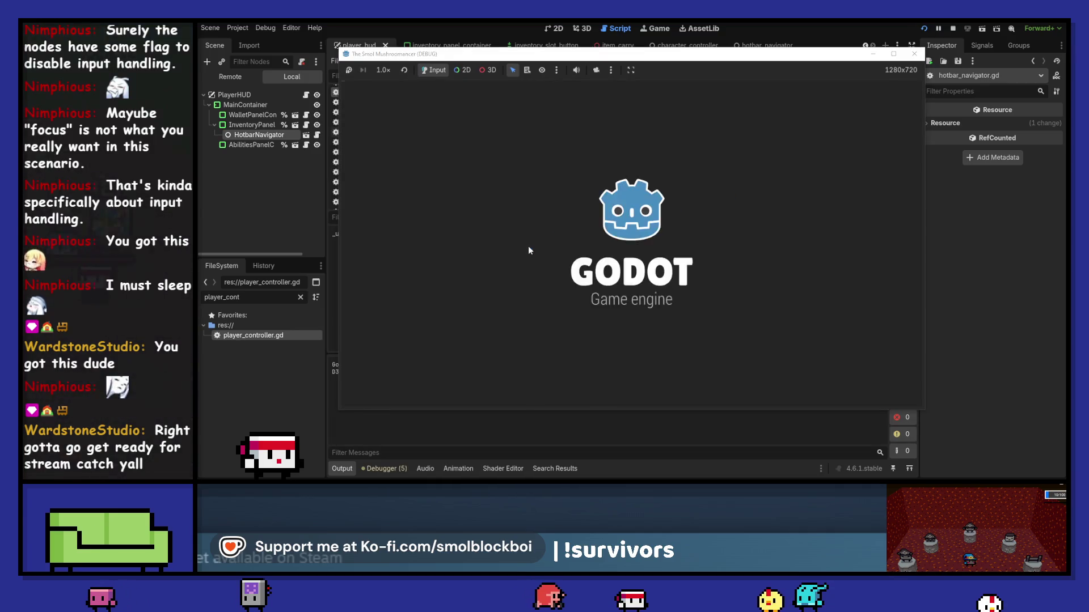
# Select a hotbar slot in the running game, read the line 15 has_focus error, and stop the game.
pyautogui.click(610, 277)
pyautogui.click(639, 375)
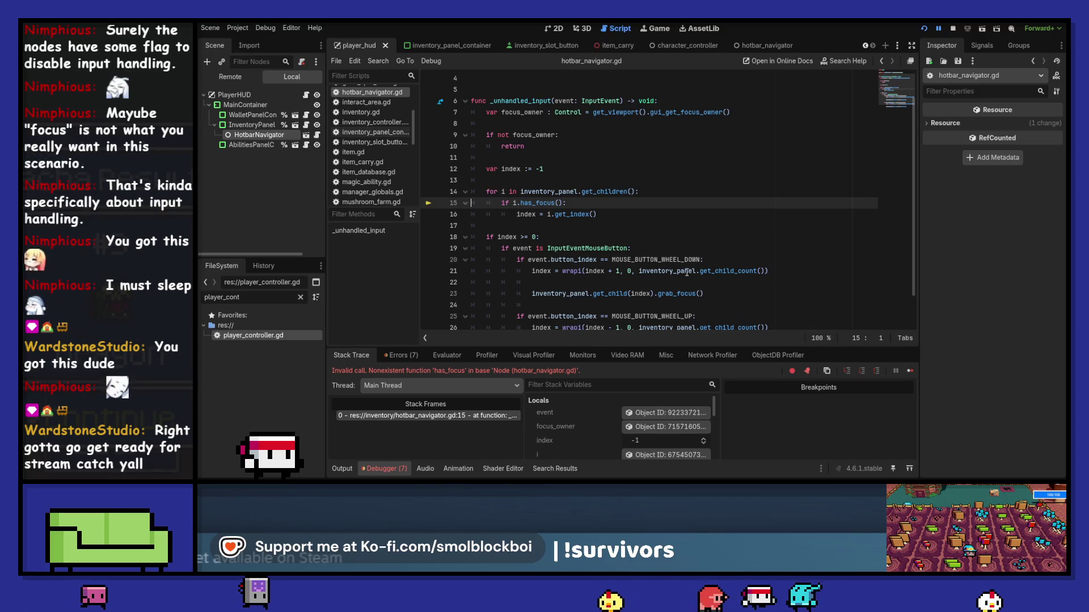
pyautogui.moveTo(684, 271)
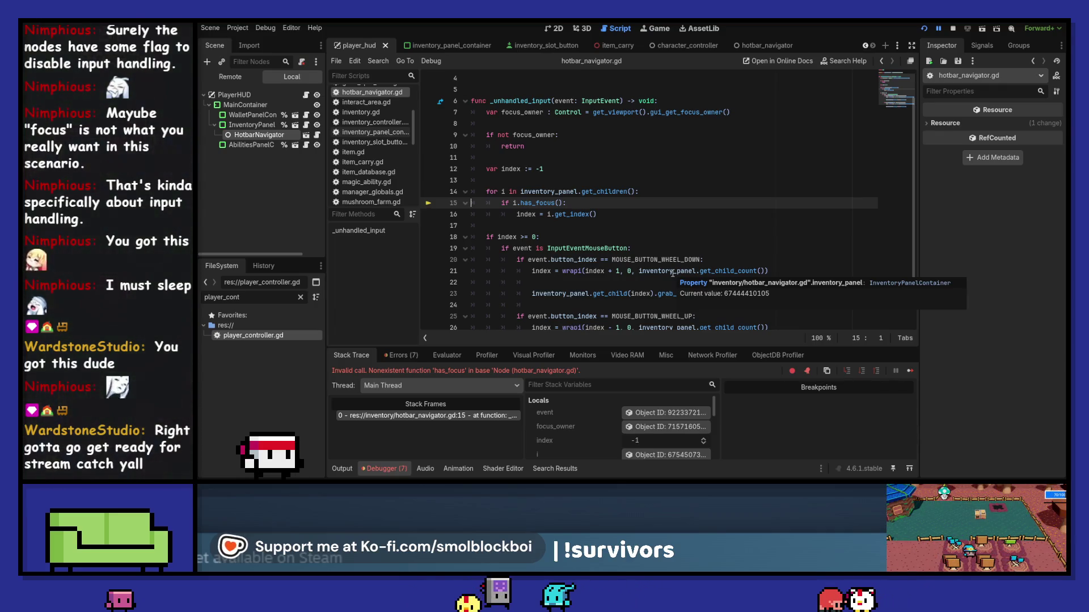
pyautogui.click(952, 29)
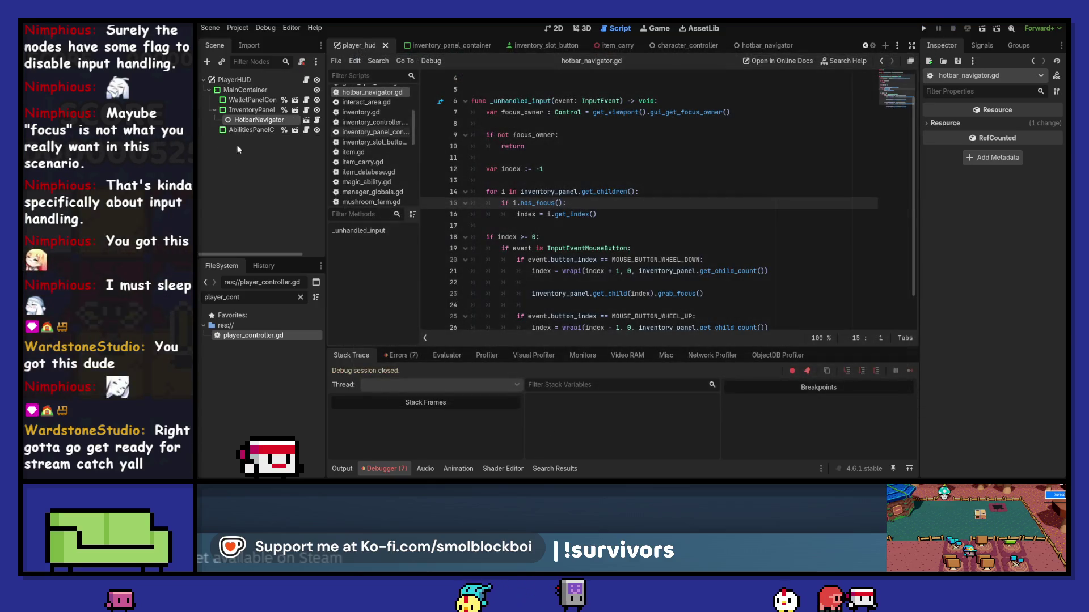
# Copy item_grid_container from the inventory panel script and append it to inventory_panel on line 14, then save.
pyautogui.click(254, 110)
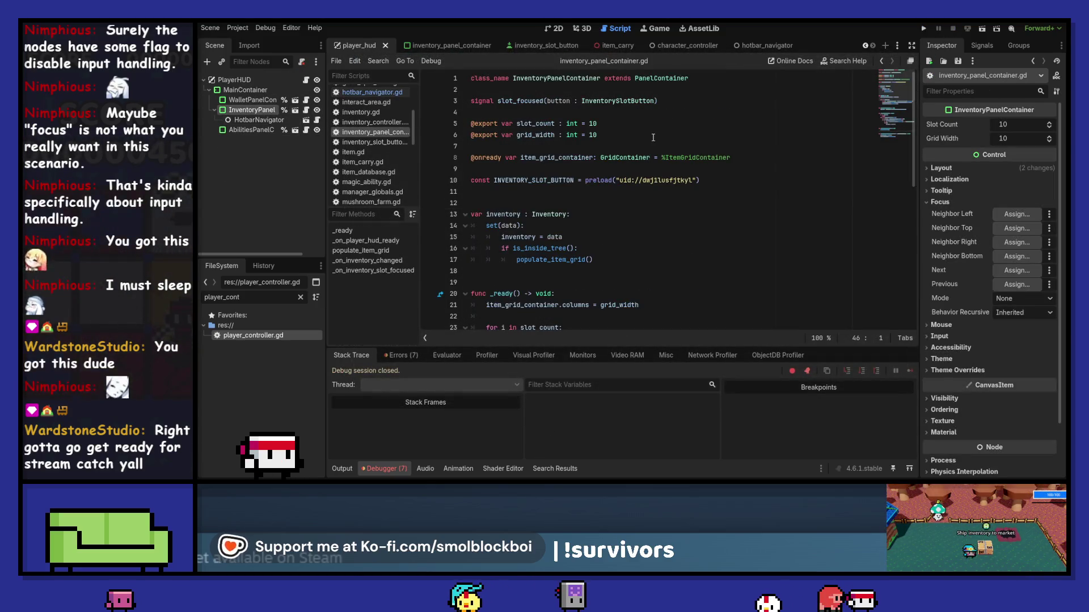
pyautogui.doubleClick(556, 158)
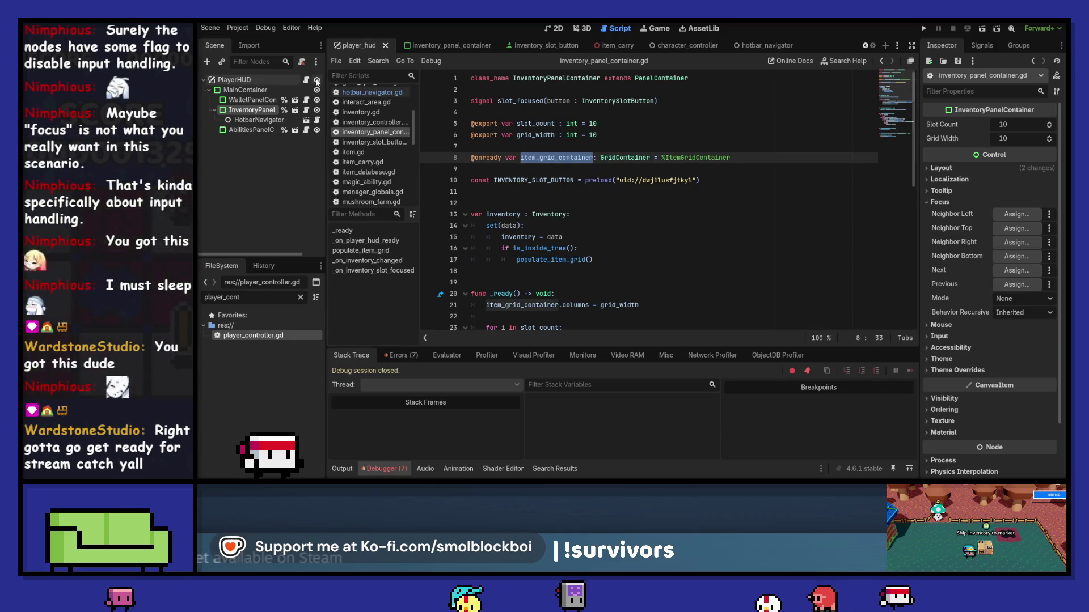
pyautogui.click(881, 60)
pyautogui.click(882, 60)
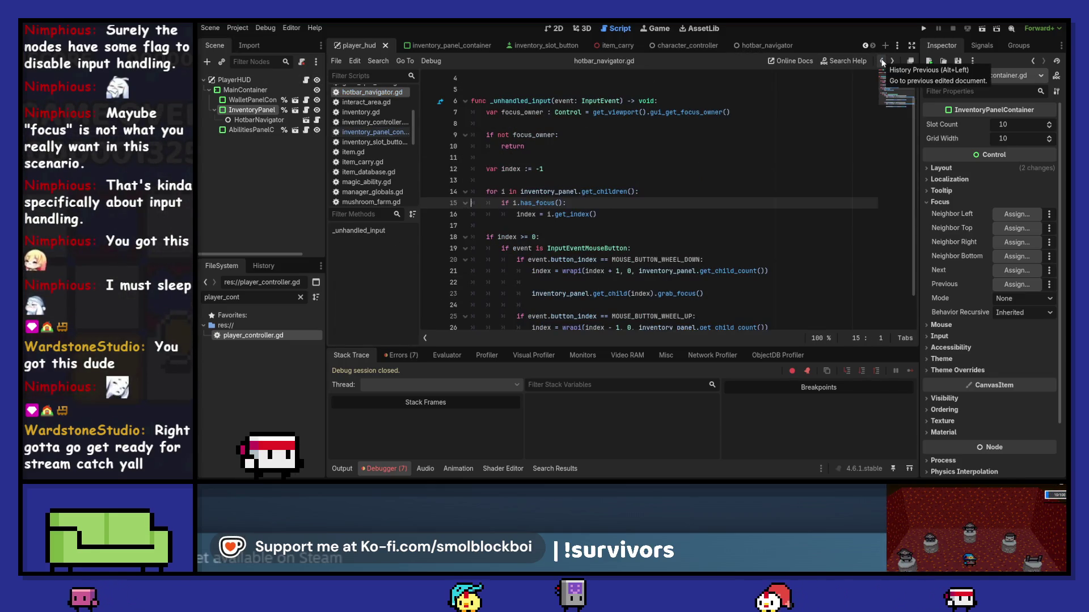
pyautogui.click(582, 191)
pyautogui.write('item_grid_container.')
pyautogui.write('.')
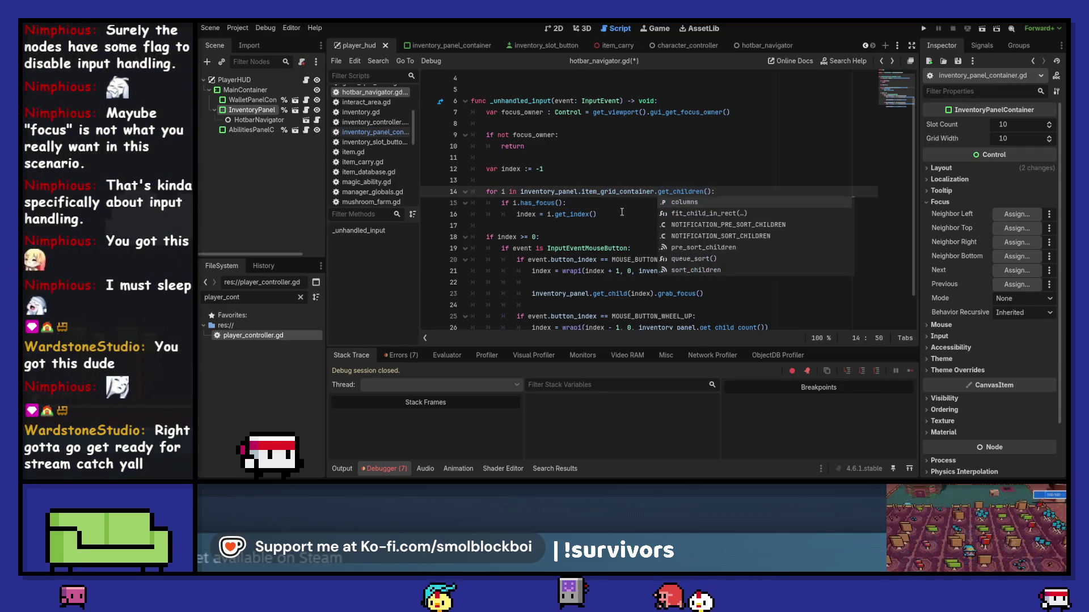
pyautogui.click(624, 201)
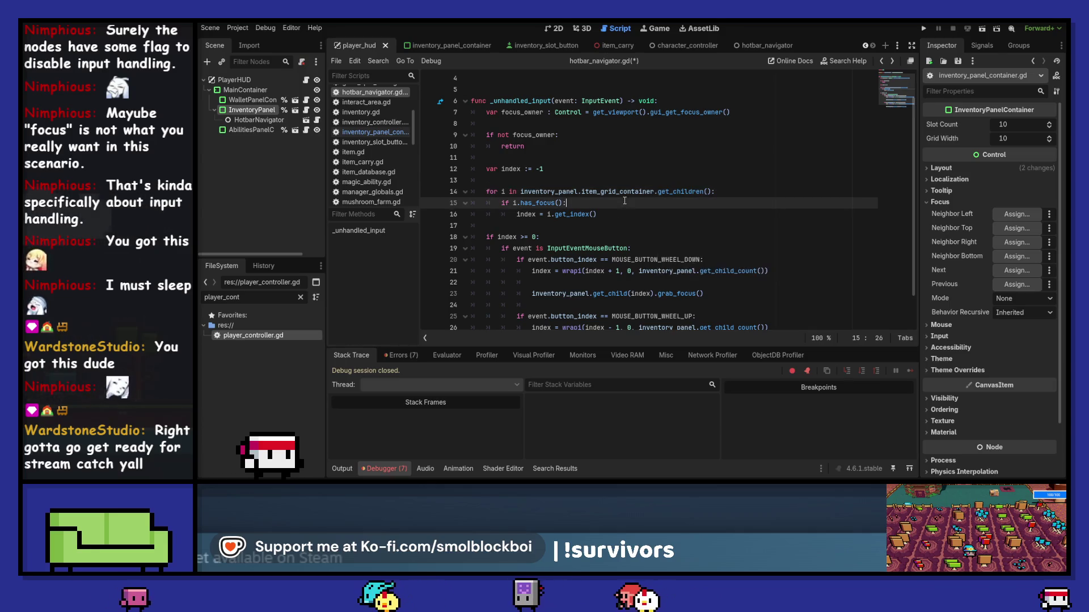
pyautogui.hotkey('ctrl', 's')
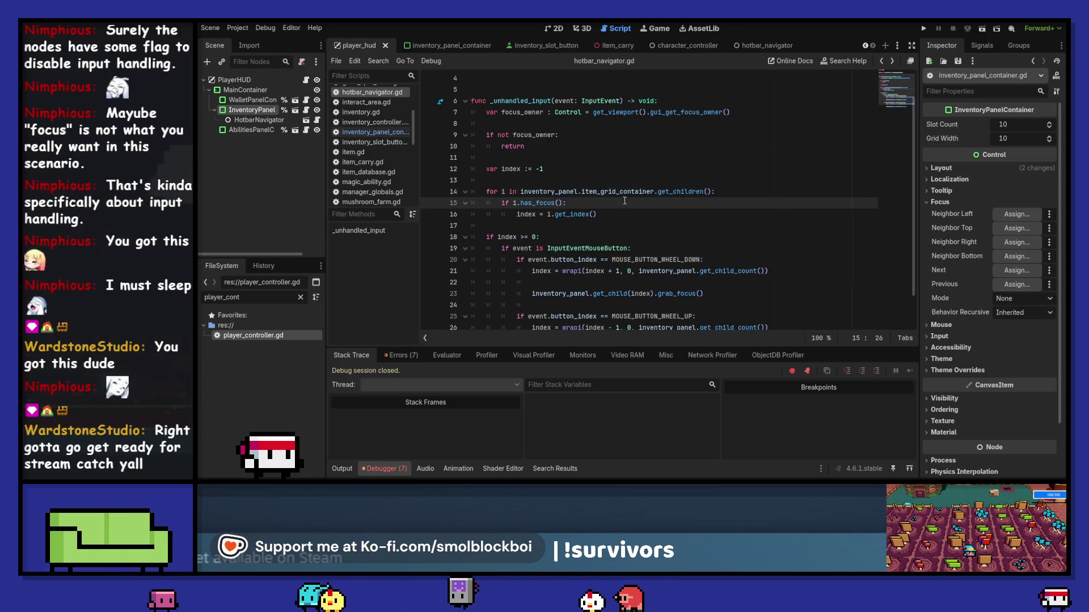
# Add 'var inventory_grid := inventory_panel.item_grid_container' above the index declaration.
pyautogui.doubleClick(617, 191)
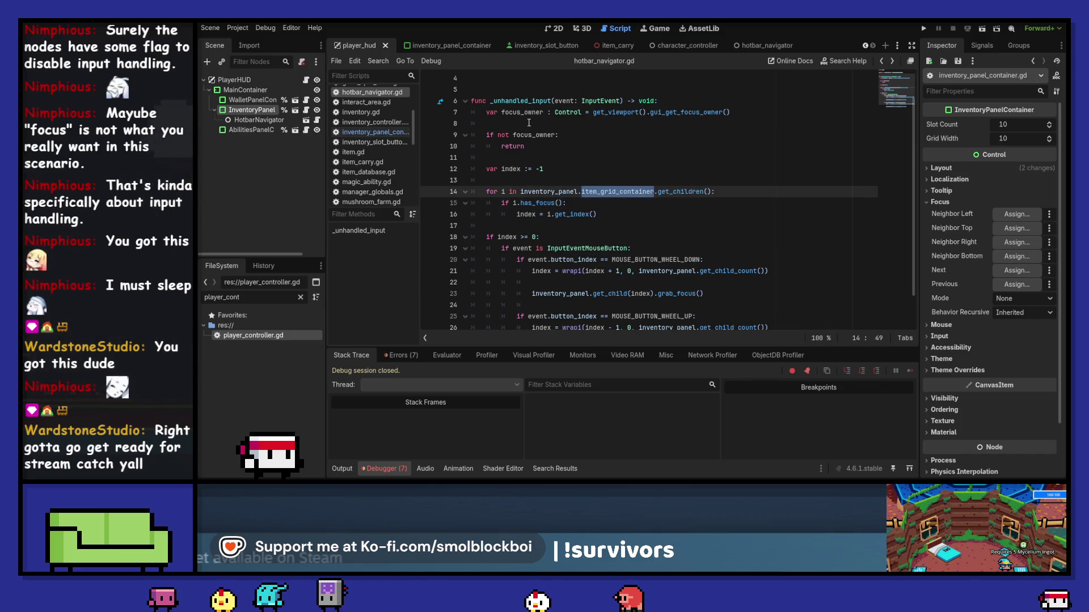
pyautogui.click(522, 180)
pyautogui.hotkey('alt', 'Up')
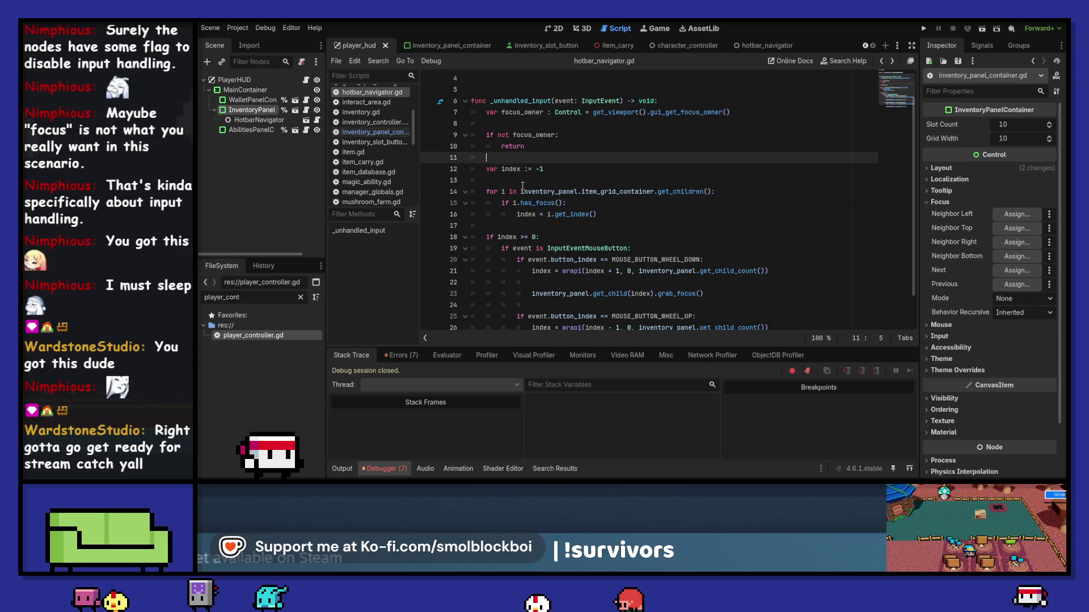
pyautogui.write('var ing')
pyautogui.press('BackSpace')
pyautogui.write('ventory_grid')
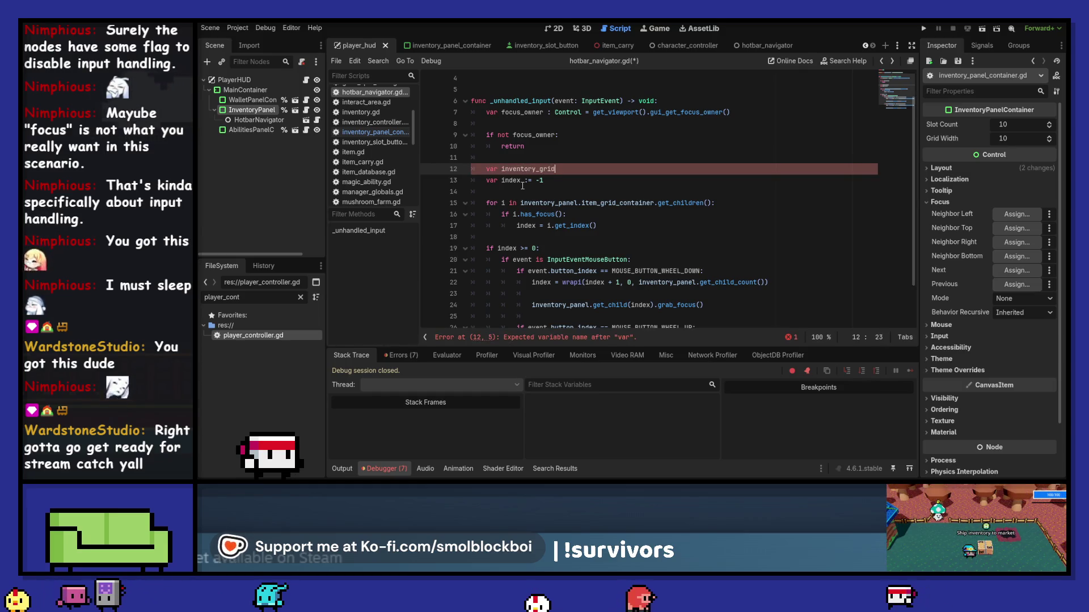
pyautogui.write(' := inventory_panel.item_grid_container')
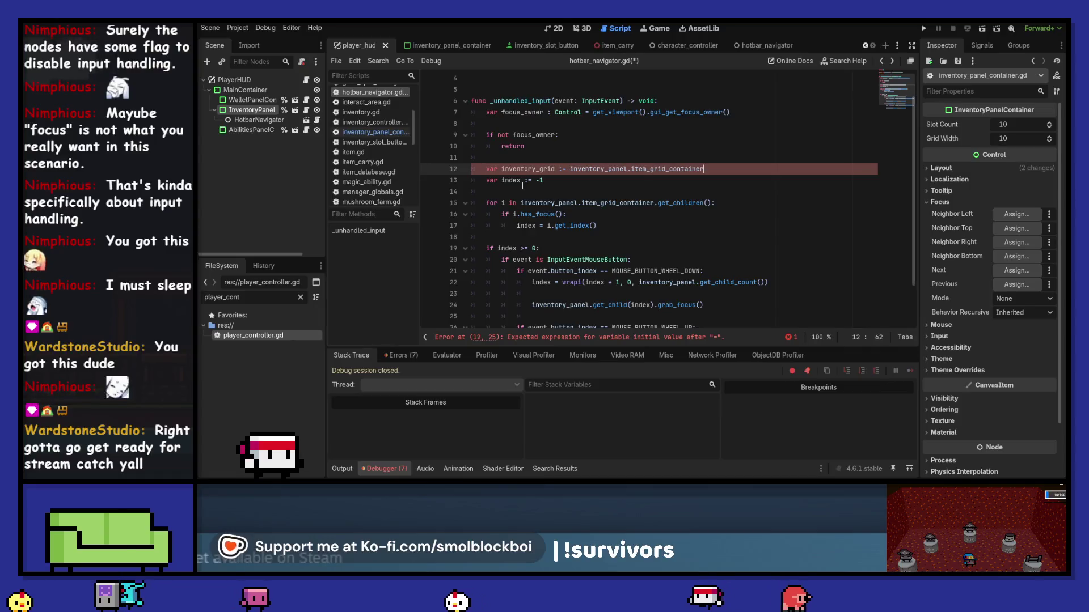
# Make the loop iterate over inventory_grid's children instead of inventory_panel.item_grid_container.
pyautogui.press('Down')
pyautogui.press('Down')
pyautogui.press('Down')
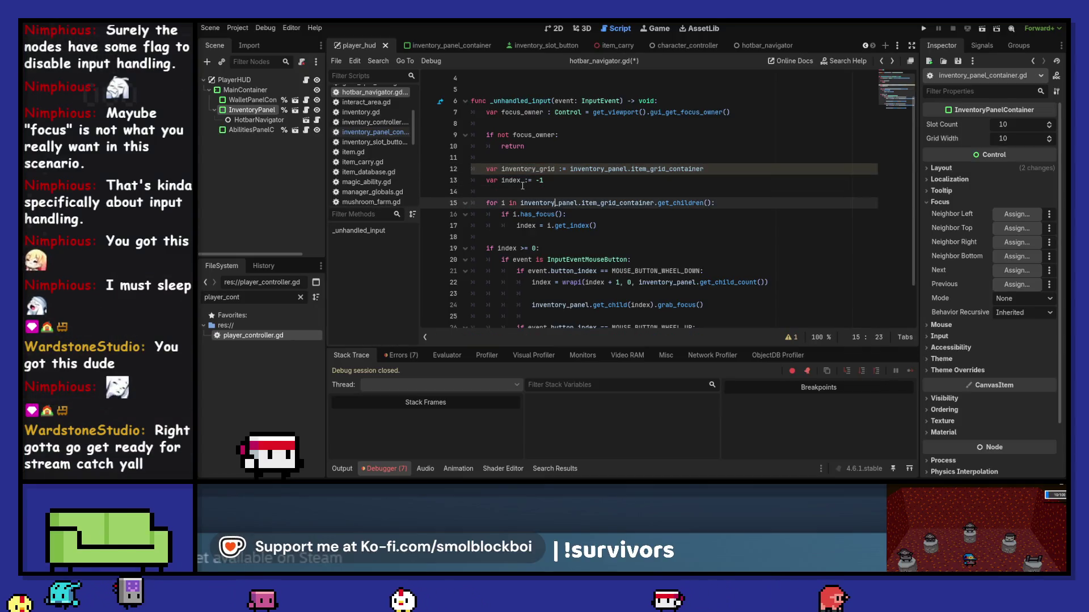
pyautogui.hotkey('ctrl', 'shift', 'Right')
pyautogui.hotkey('ctrl', 'shift', 'Right')
pyautogui.press('Right')
pyautogui.hotkey('ctrl', 'shift', 'Left')
pyautogui.hotkey('ctrl', 'shift', 'Left')
pyautogui.hotkey('ctrl', 'shift', 'Left')
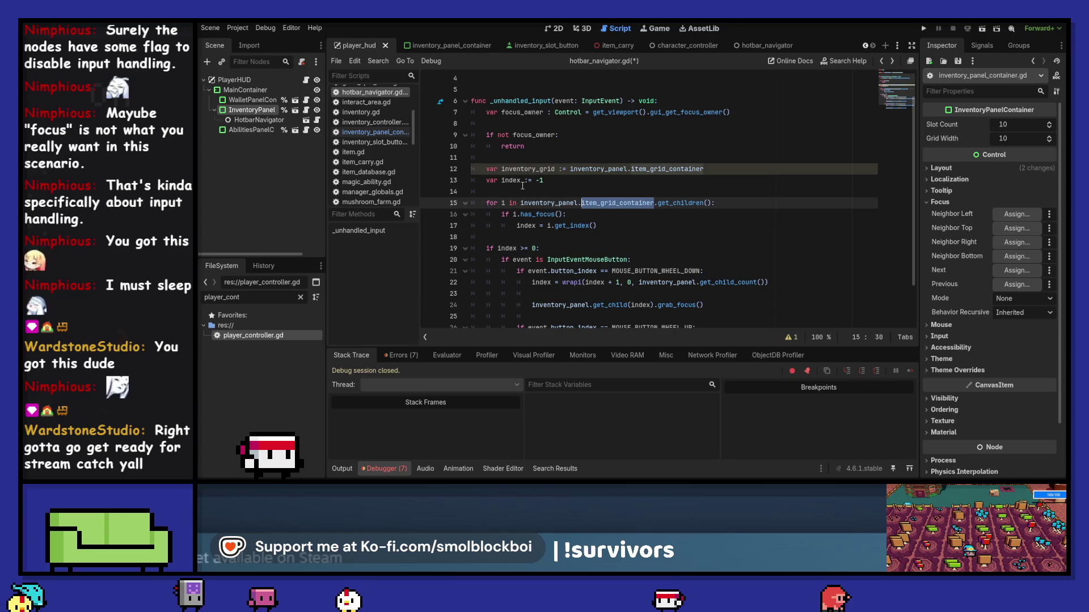
pyautogui.write('inve')
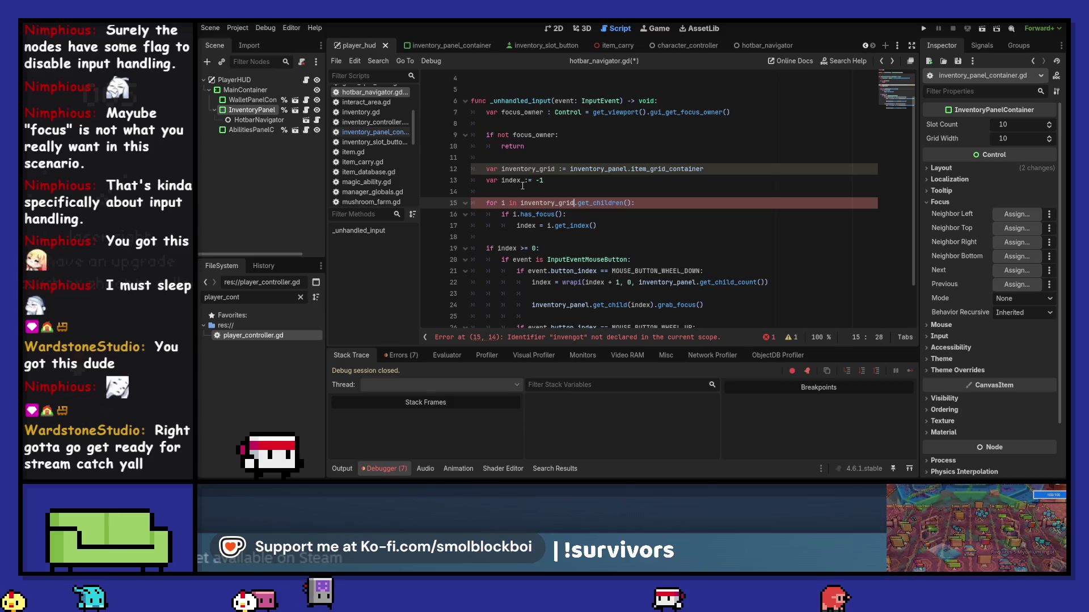
pyautogui.write('grid')
pyautogui.click(520, 214)
# Replace inventory_panel with inventory_grid in the wrapi line 22 and grab_focus line 24.
pyautogui.press('Down')
pyautogui.press('Down')
pyautogui.press('Down')
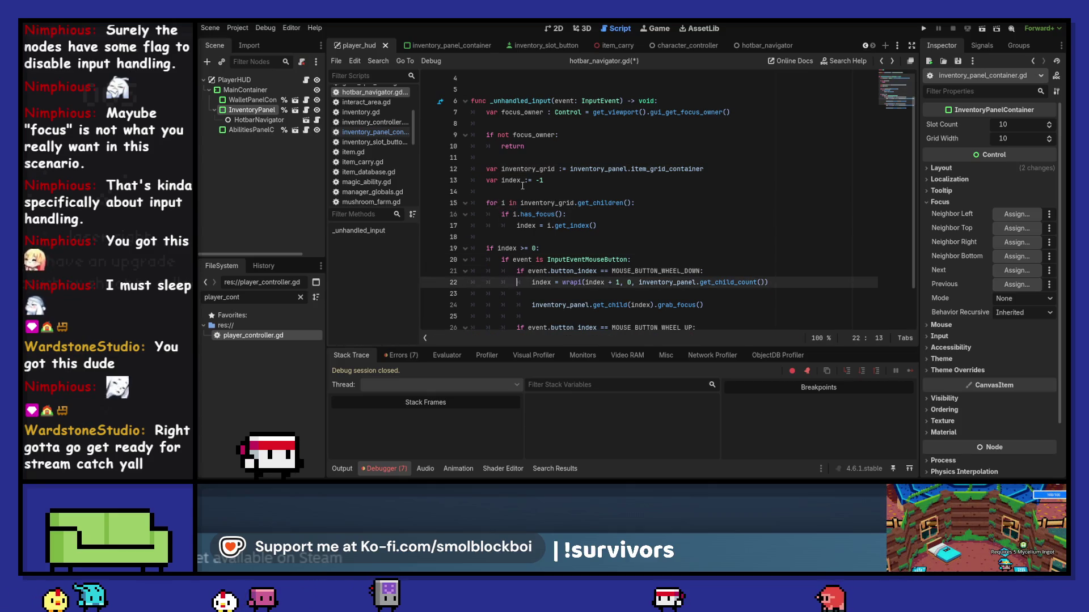
pyautogui.press('Right')
pyautogui.press('Right')
pyautogui.hotkey('ctrl', 'shift', 'Right')
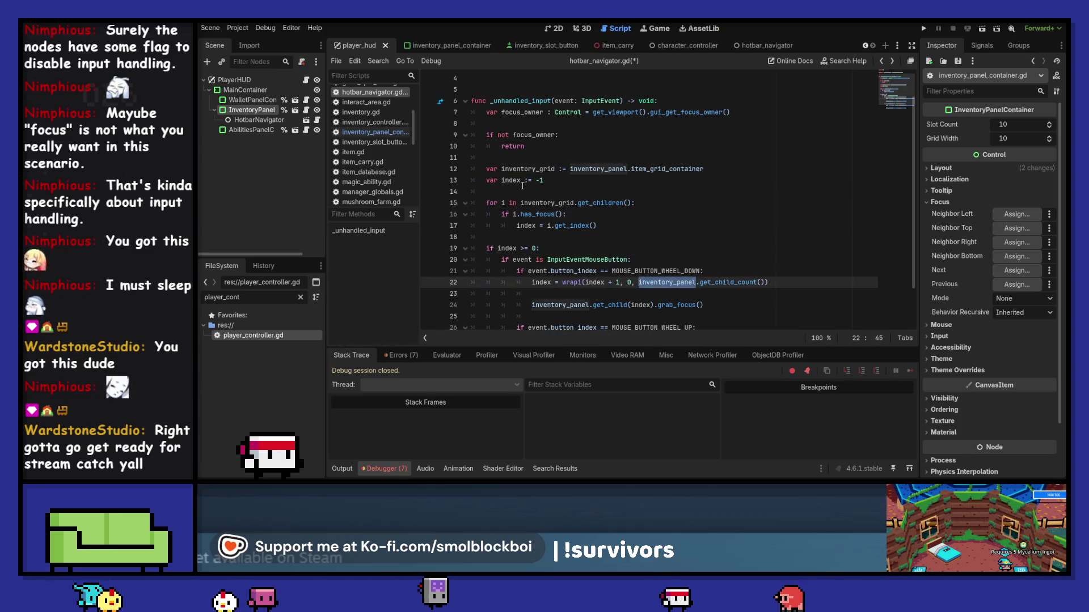
pyautogui.write('inventory_grid')
pyautogui.press('Down')
pyautogui.press('Down')
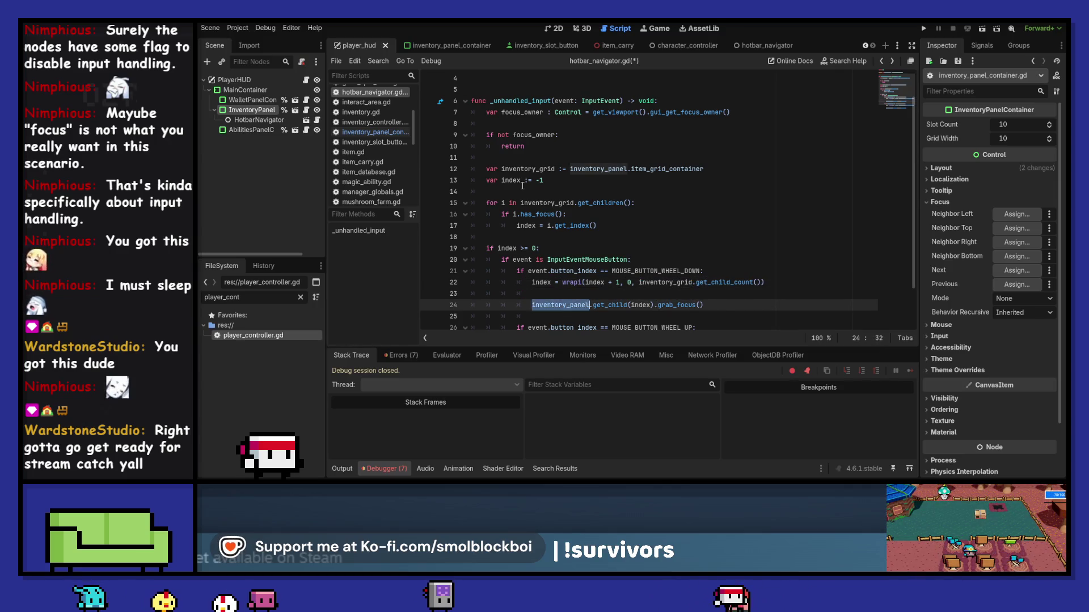
pyautogui.write('inventory_grid')
# Replace inventory_panel with inventory_grid on lines 27 and 29, save, and run the game.
pyautogui.press('Down')
pyautogui.press('Down')
pyautogui.press('Down')
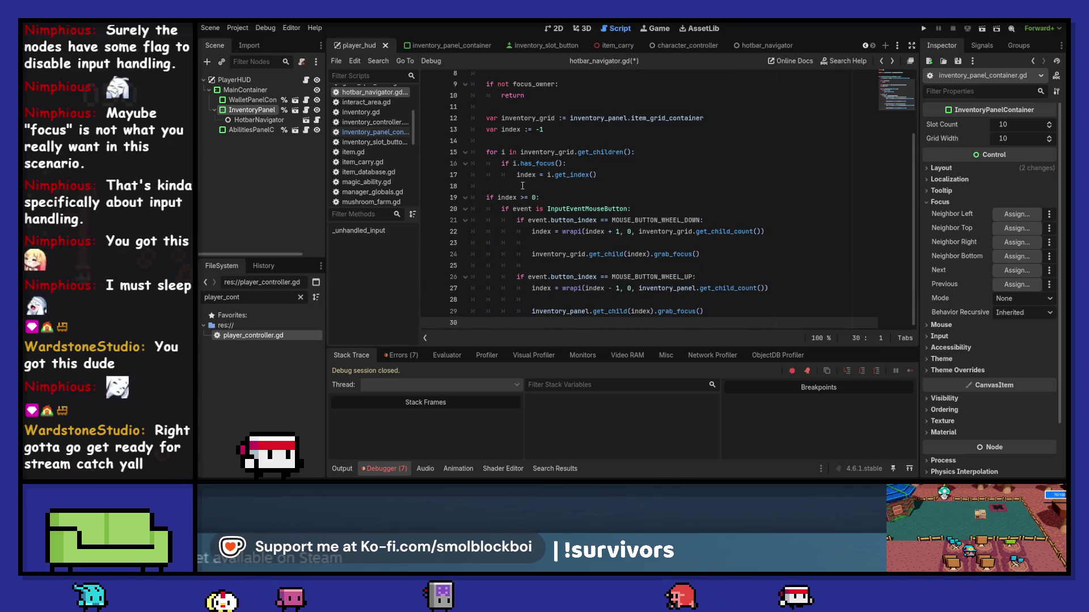
pyautogui.press('Up')
pyautogui.press('Home')
pyautogui.hotkey('ctrl', 'shift', 'Right')
pyautogui.write('inventory_grid')
pyautogui.press('Up')
pyautogui.press('Up')
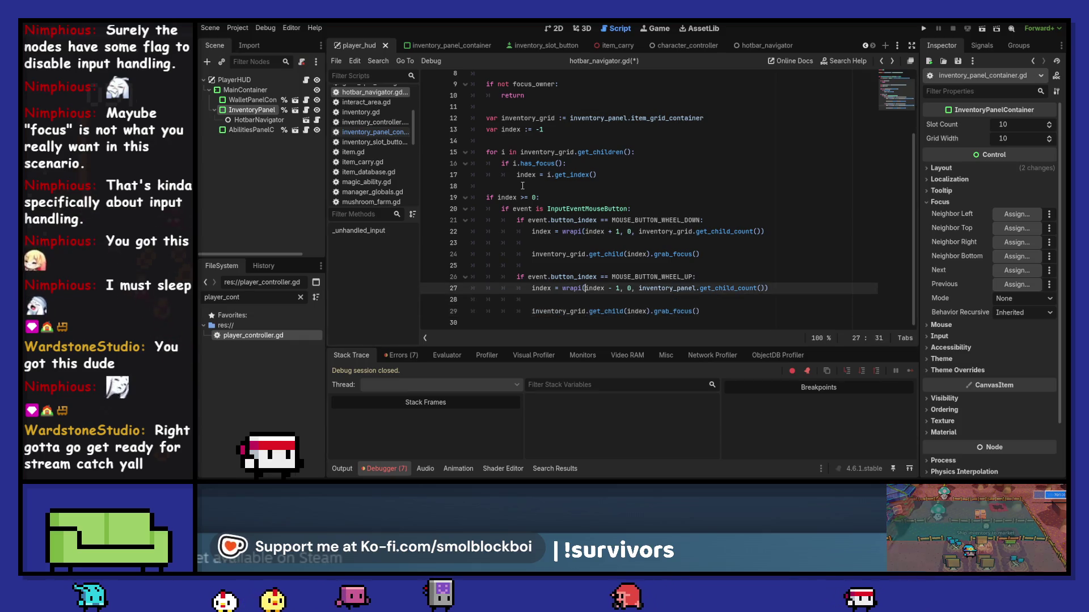
pyautogui.hotkey('ctrl', 'Right')
pyautogui.hotkey('ctrl', 'Right')
pyautogui.hotkey('ctrl', 'Right')
pyautogui.hotkey('ctrl', 'shift', 'Right')
pyautogui.write('inventory_grid')
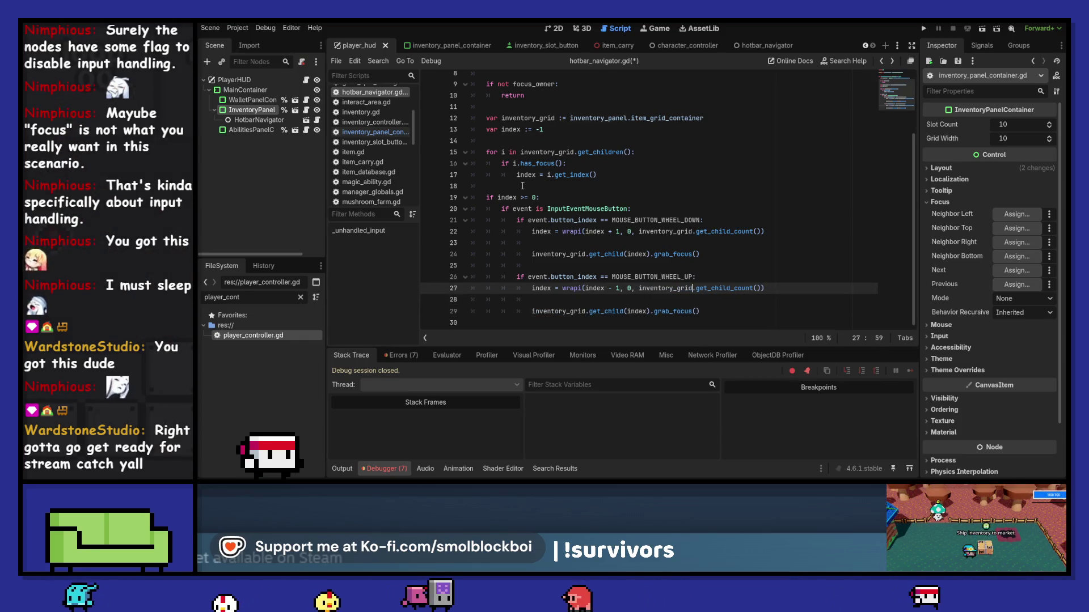
pyautogui.hotkey('ctrl', 's')
pyautogui.scroll(1, 623, 191)
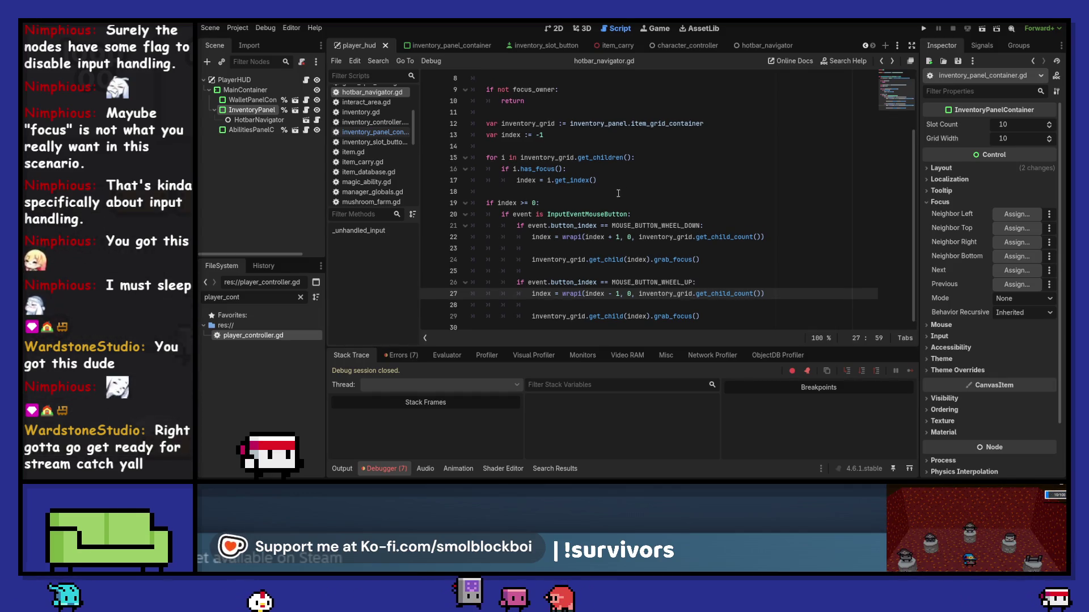
pyautogui.moveTo(718, 261); pyautogui.dragTo(532, 260)
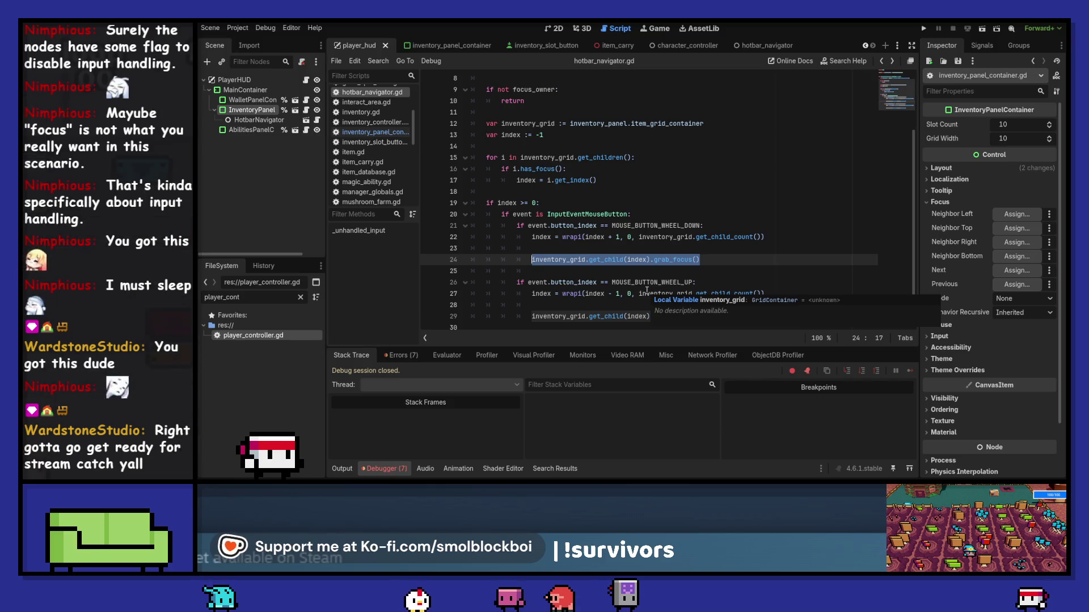
pyautogui.press('F5')
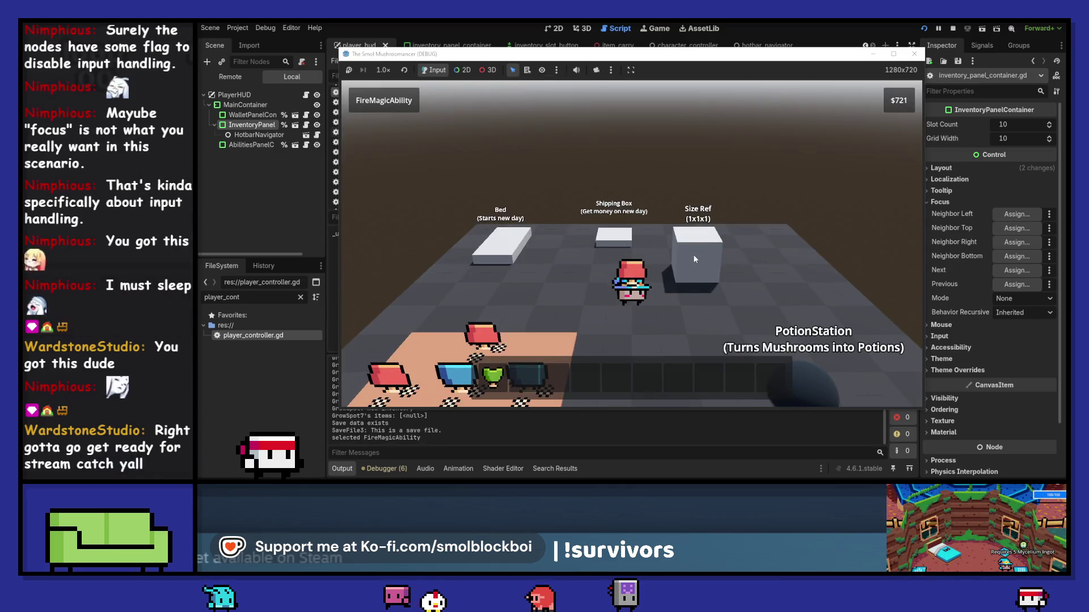
# Scroll the wheel to check the hotbar highlight moves, then relaunch and load the mushroom farm save.
pyautogui.scroll(-4, 635, 273)
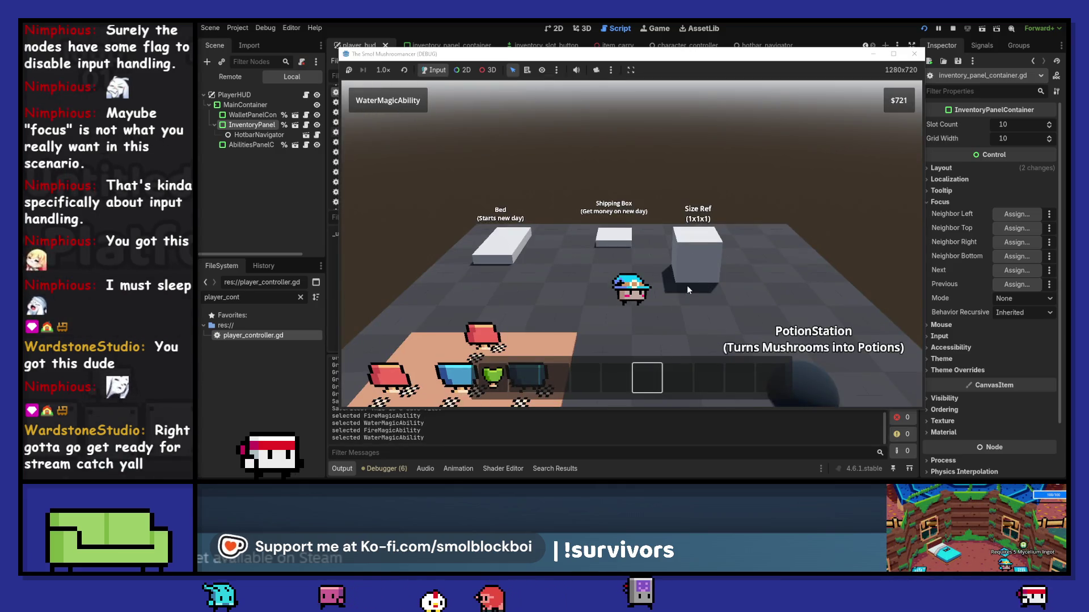
pyautogui.scroll(-1, 686, 285)
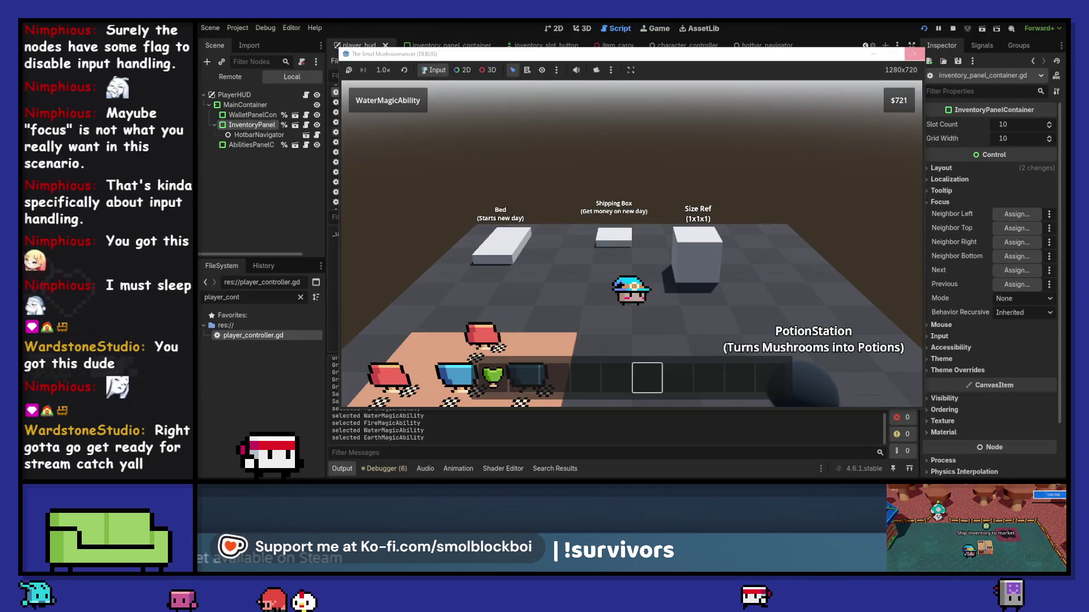
pyautogui.click(914, 53)
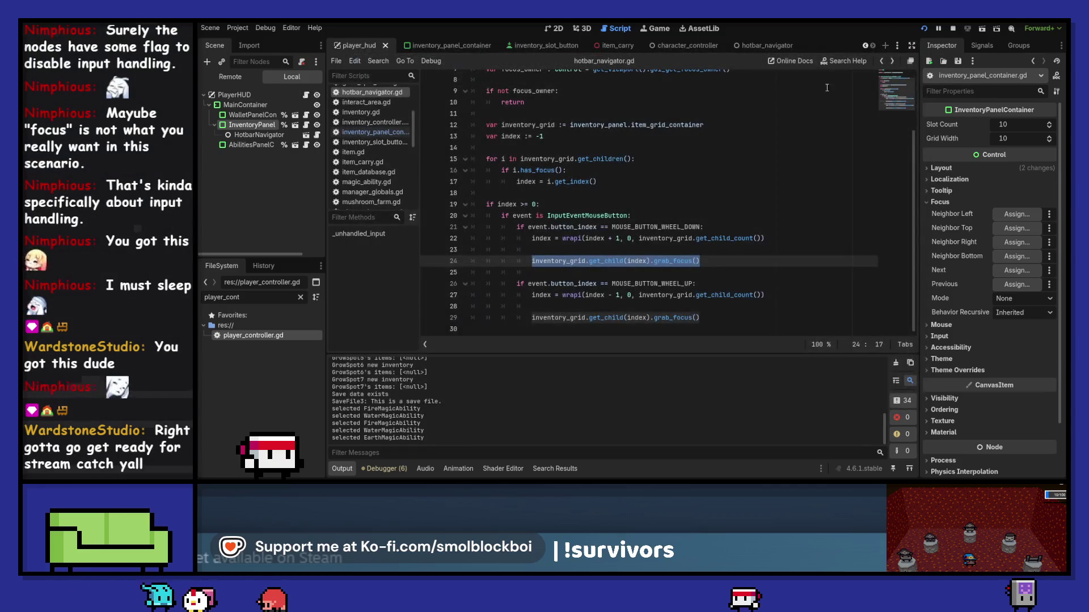
pyautogui.click(928, 30)
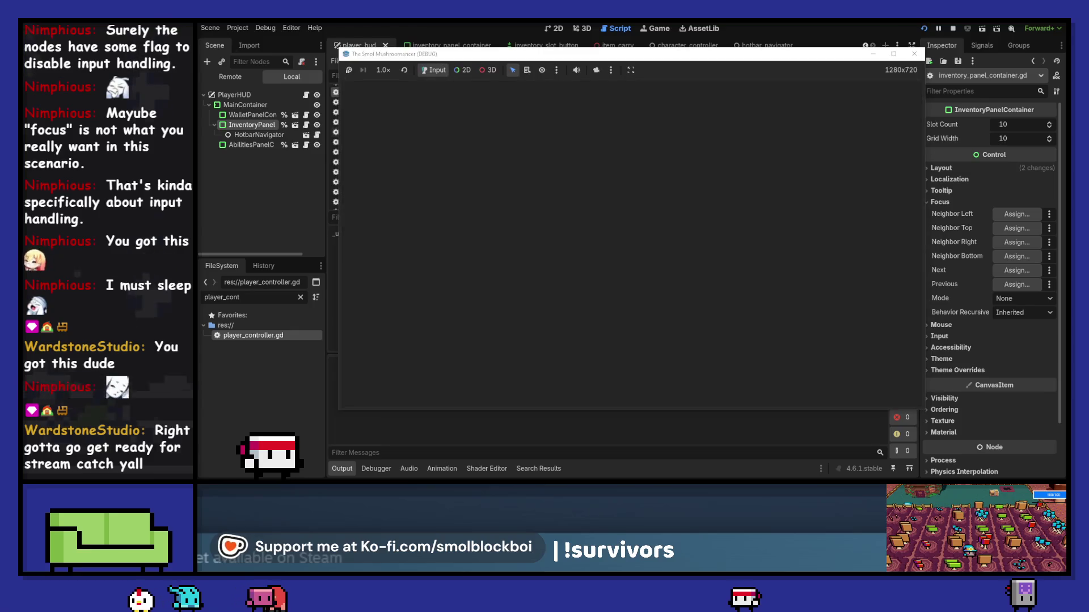
pyautogui.click(628, 277)
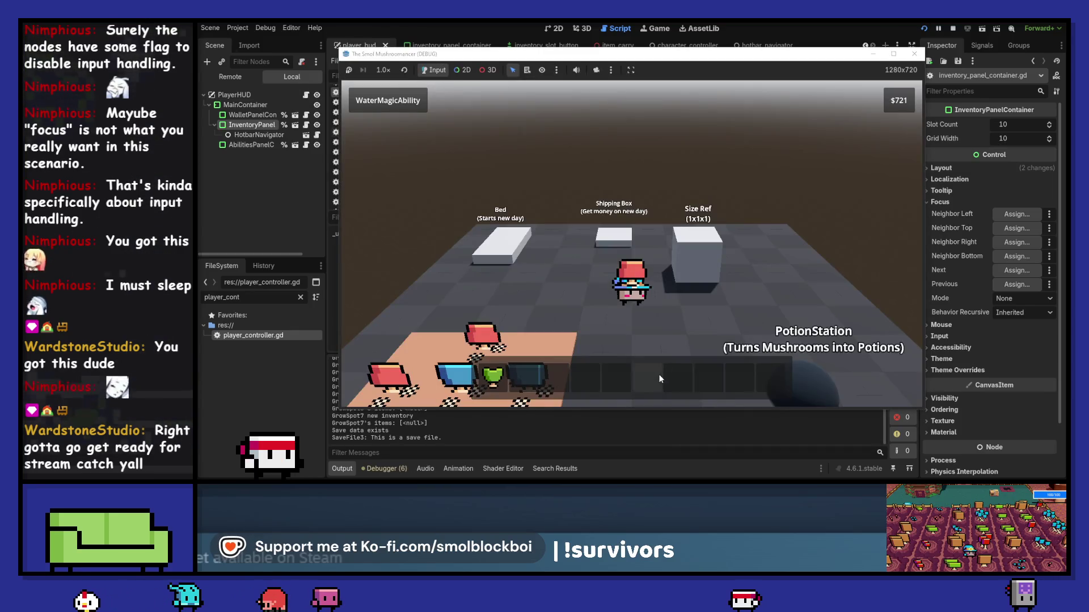
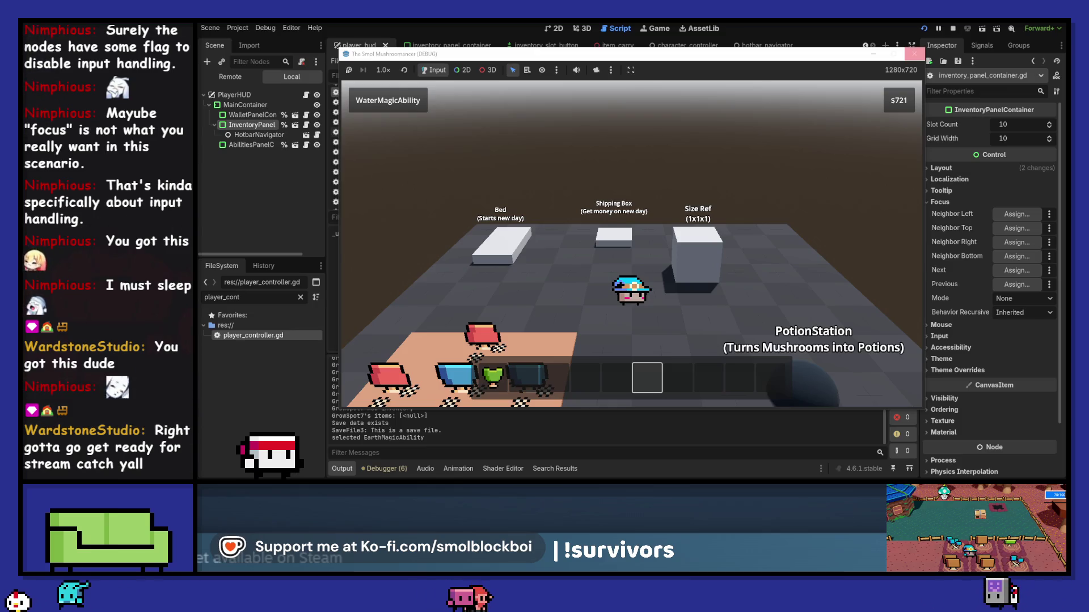
# Close the game, comment out the grab_focus calls on lines 24 and 29, and save.
pyautogui.click(914, 53)
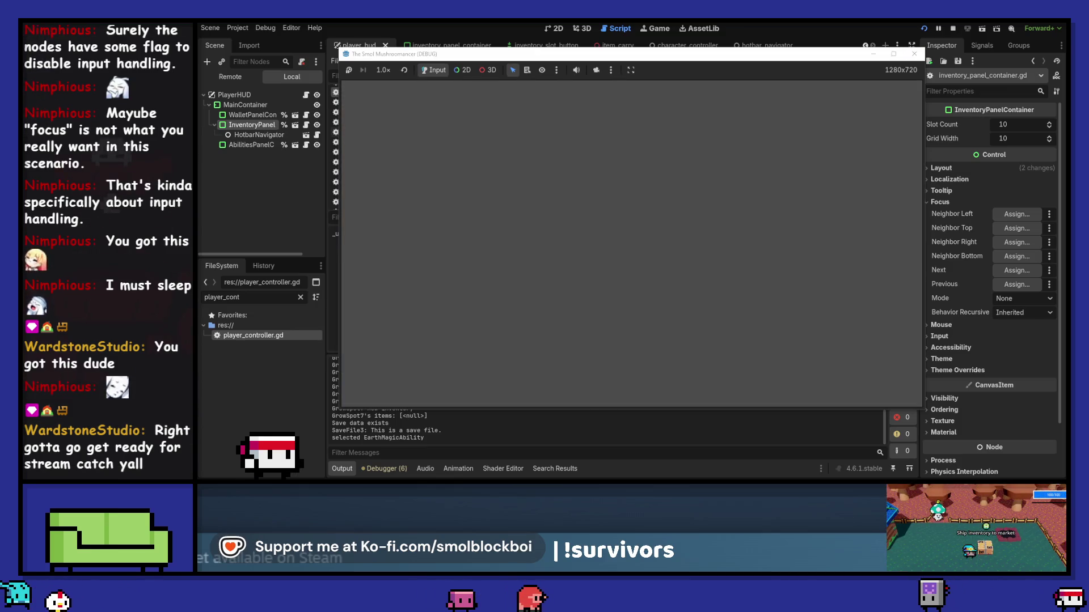
pyautogui.click(914, 53)
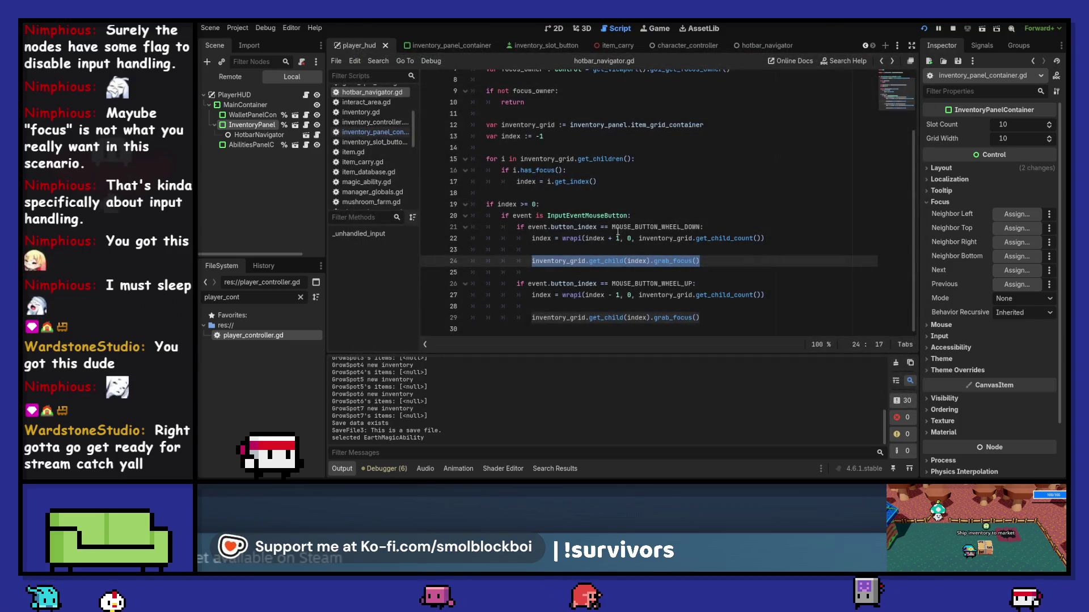
pyautogui.click(730, 251)
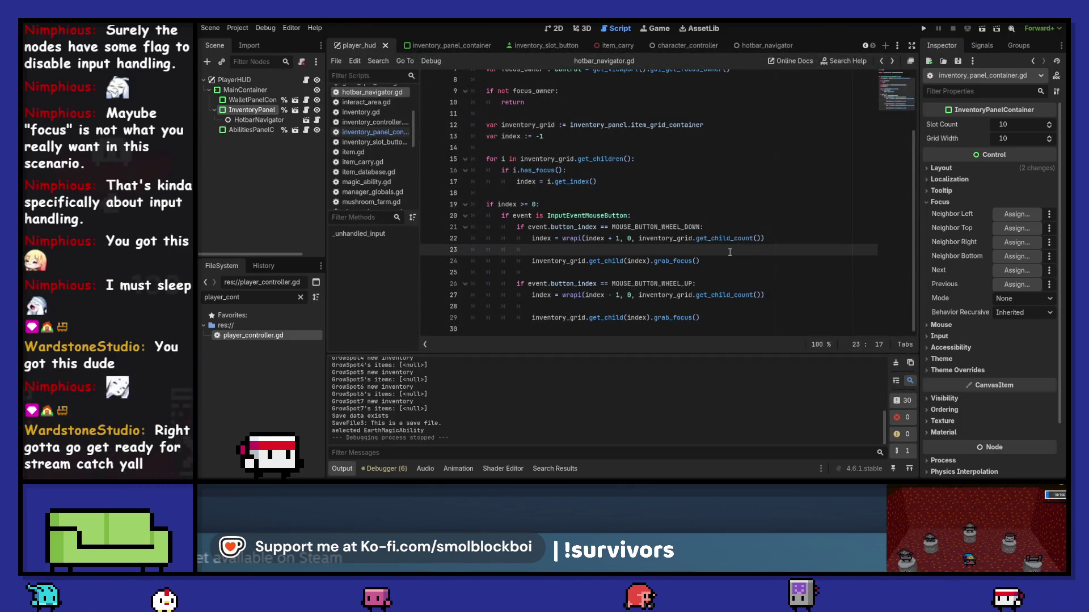
pyautogui.scroll(2, 729, 252)
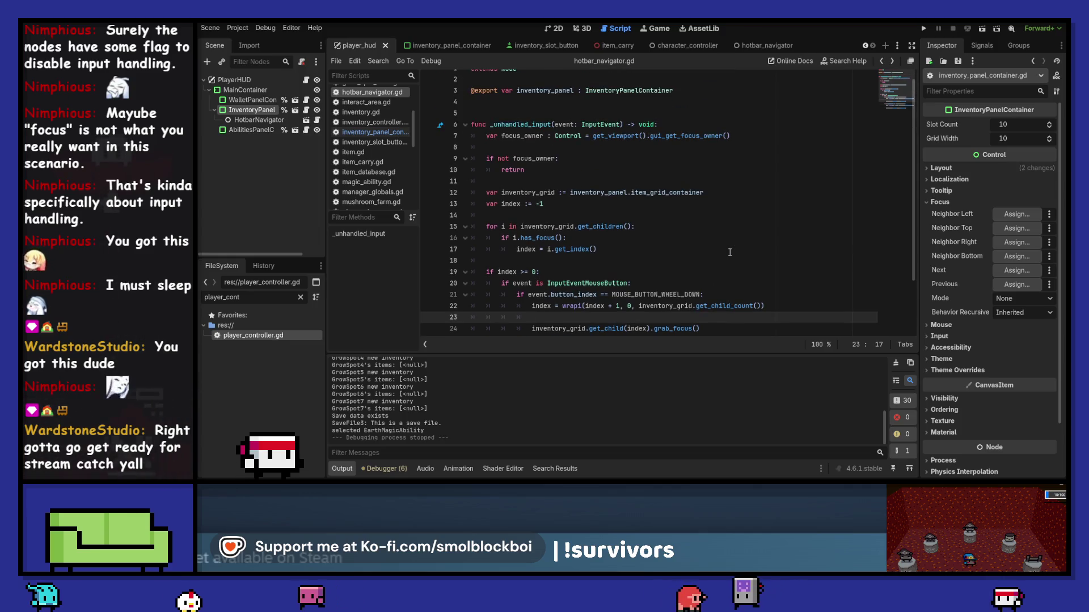
pyautogui.scroll(-2, 730, 252)
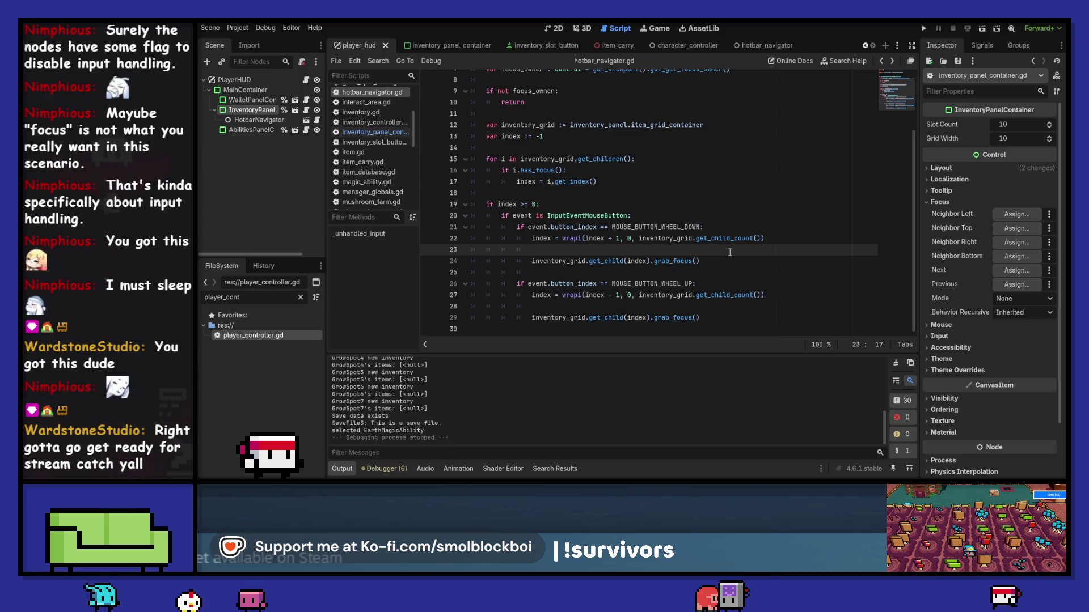
pyautogui.click(728, 260)
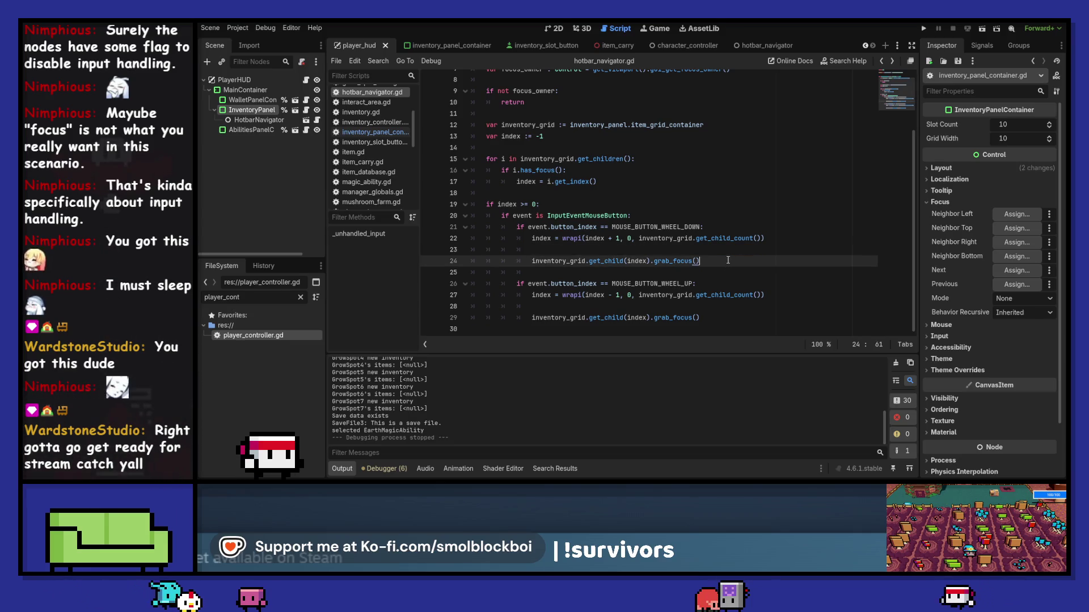
pyautogui.hotkey('ctrl', 'k')
pyautogui.click(720, 318)
pyautogui.hotkey('ctrl', 'k')
pyautogui.hotkey('ctrl', 's')
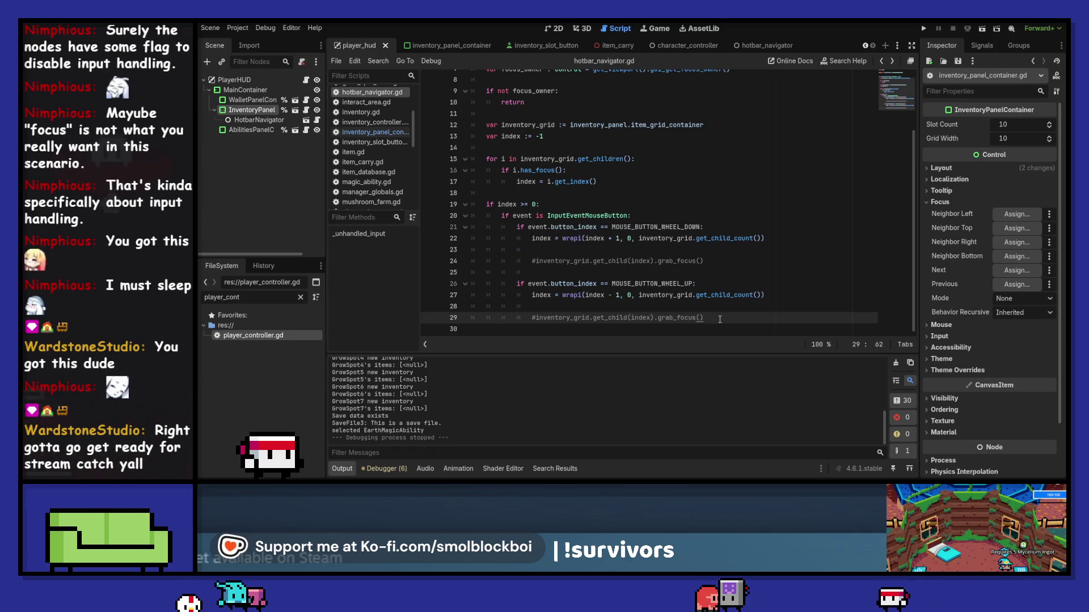
# Run the game, scroll the wheel over a focused hotbar slot, then close it.
pyautogui.press('F5')
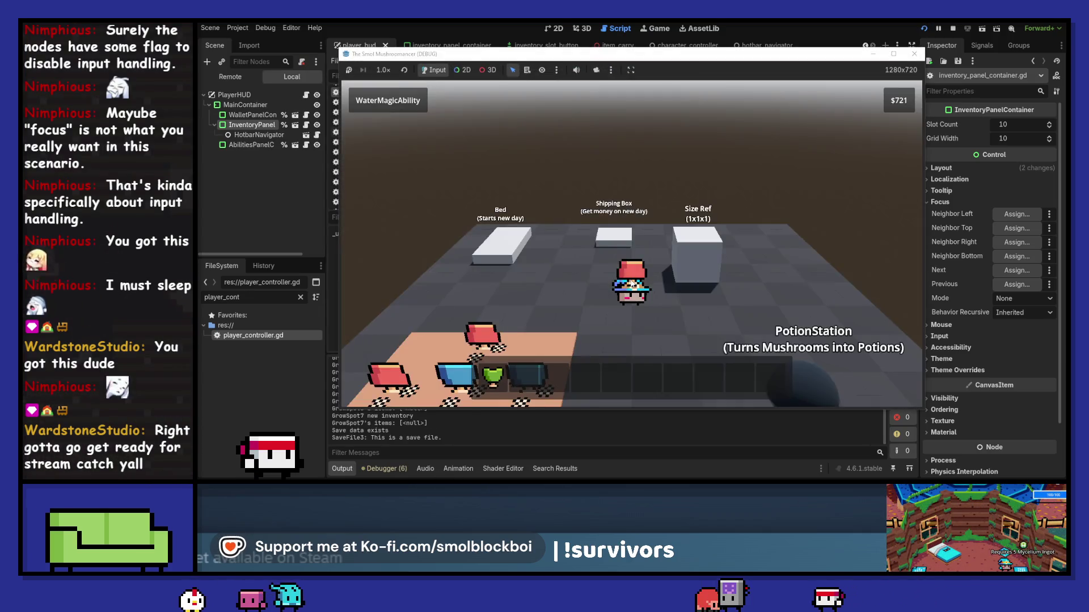
pyautogui.click(645, 378)
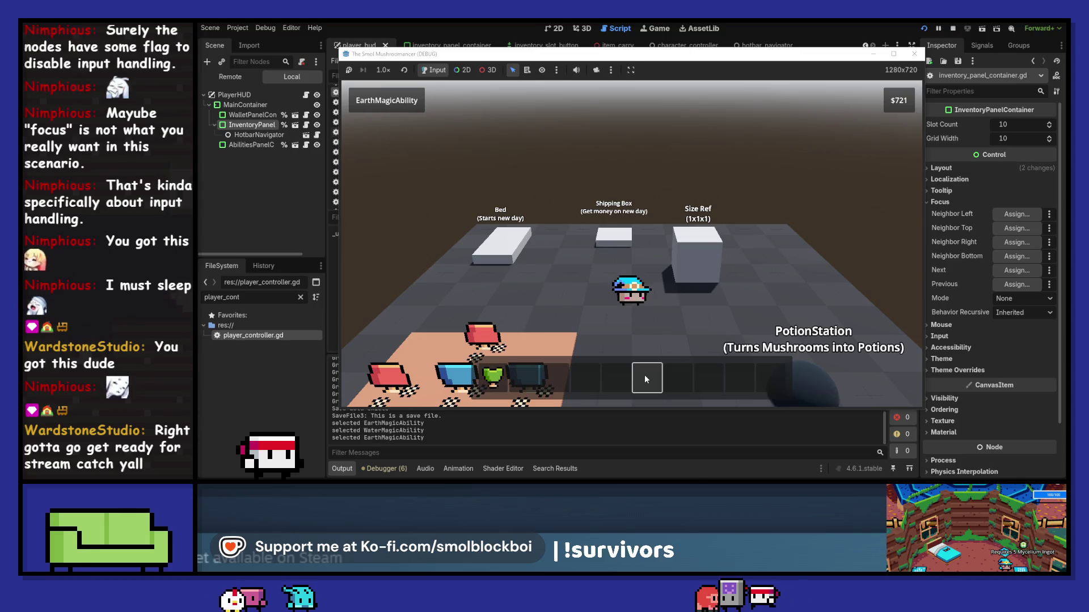
pyautogui.scroll(-4, 644, 374)
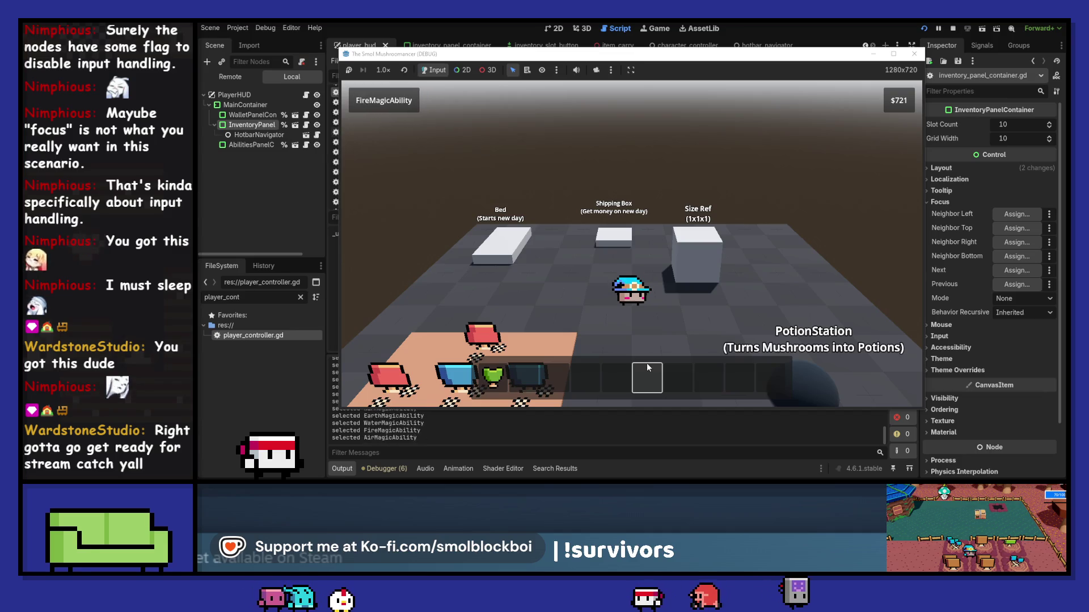
pyautogui.click(914, 53)
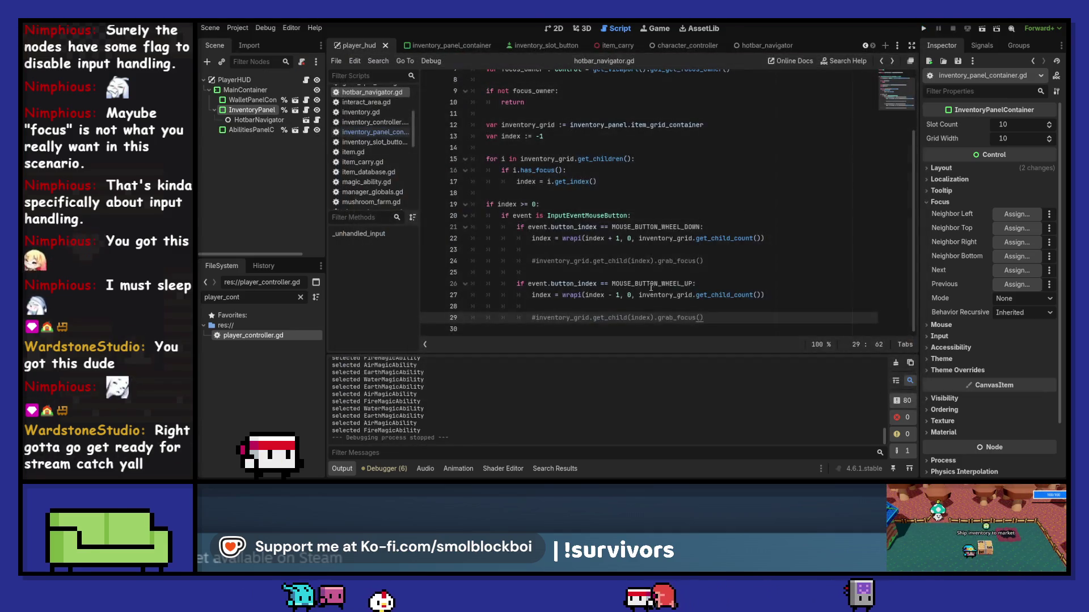
# Uncomment the grab_focus call on line 24 with Ctrl+K.
pyautogui.click(613, 260)
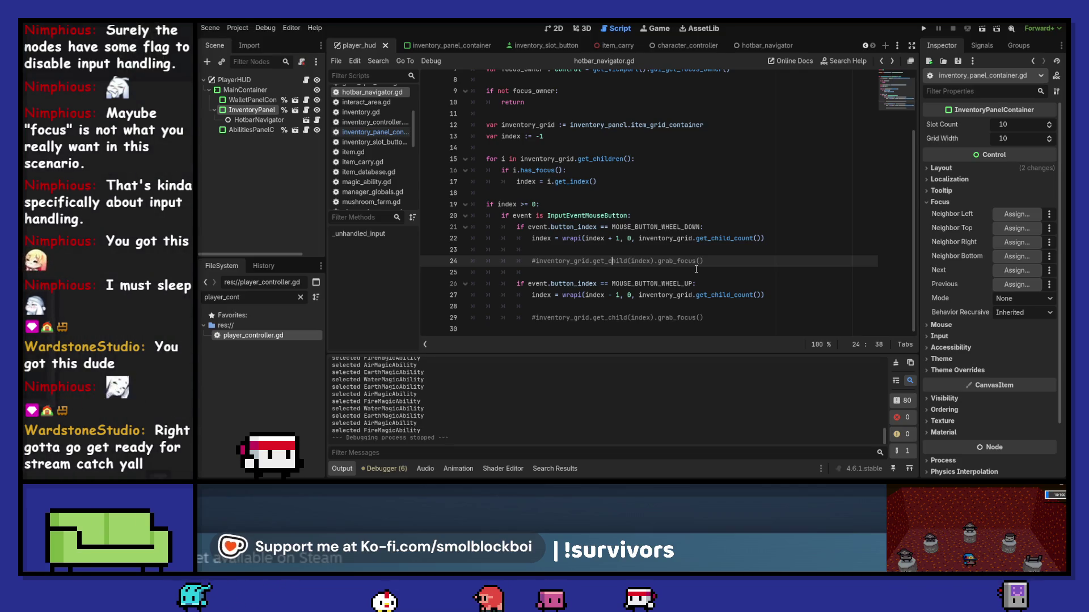
pyautogui.scroll(2, 696, 268)
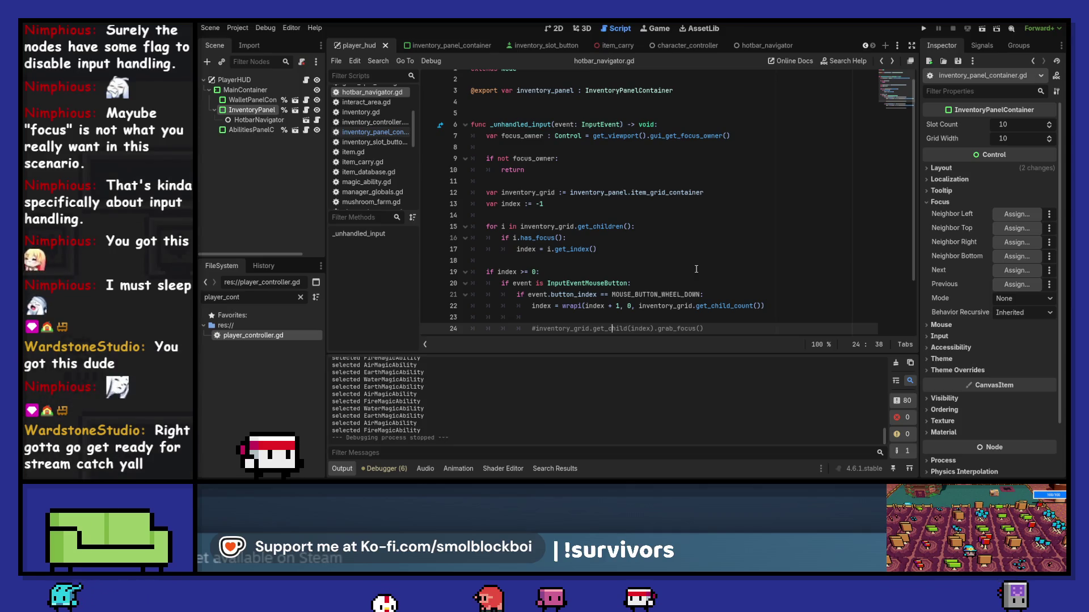
pyautogui.scroll(-2, 697, 268)
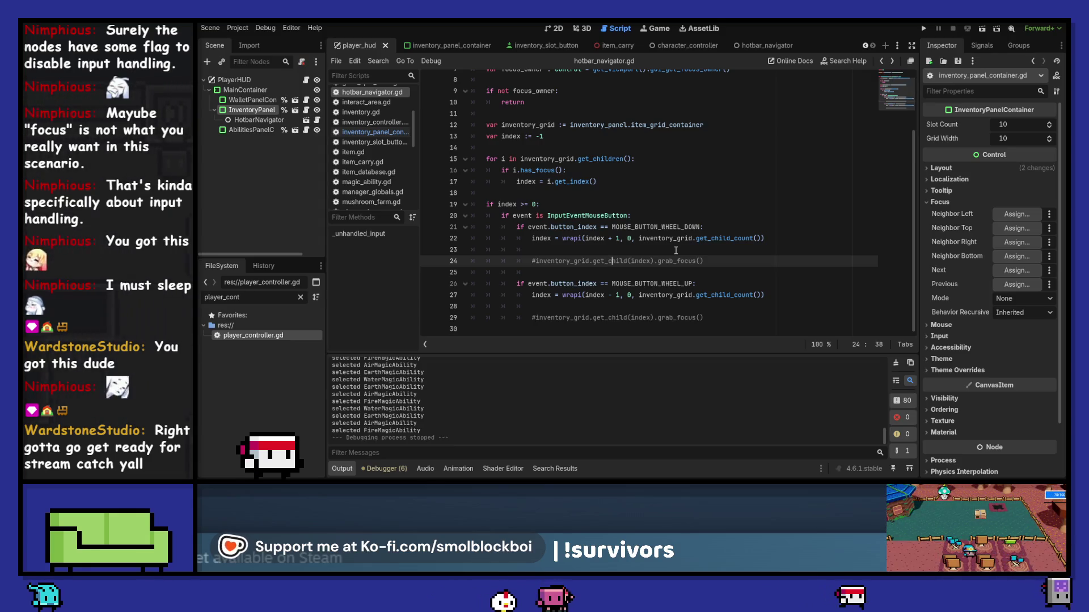
pyautogui.click(705, 262)
pyautogui.hotkey('ctrl', 'k')
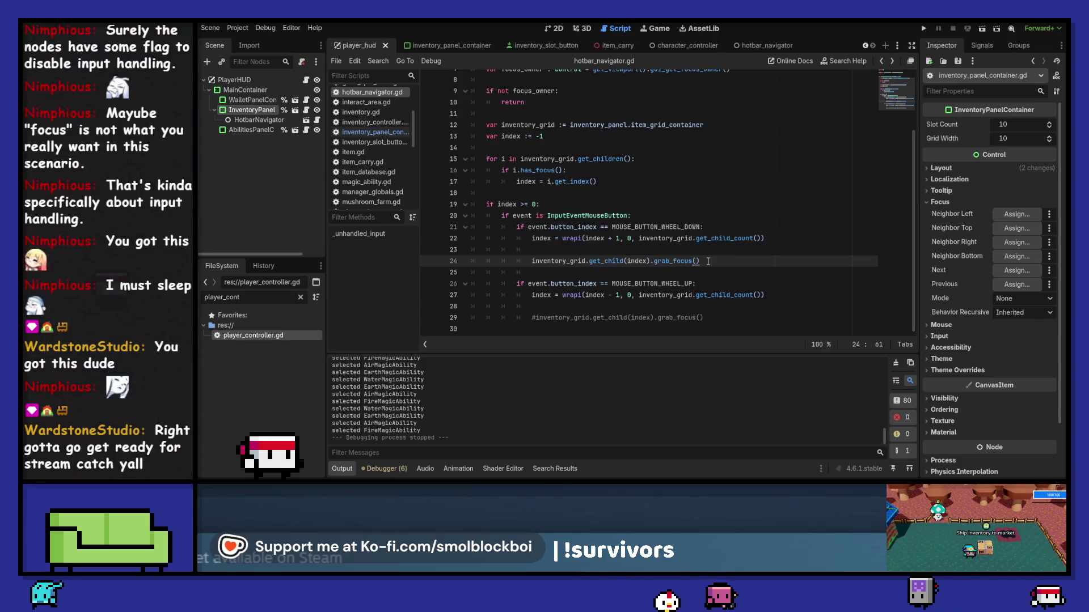
# Check the Debugger's Errors list, return to Output, and run the project.
pyautogui.click(393, 468)
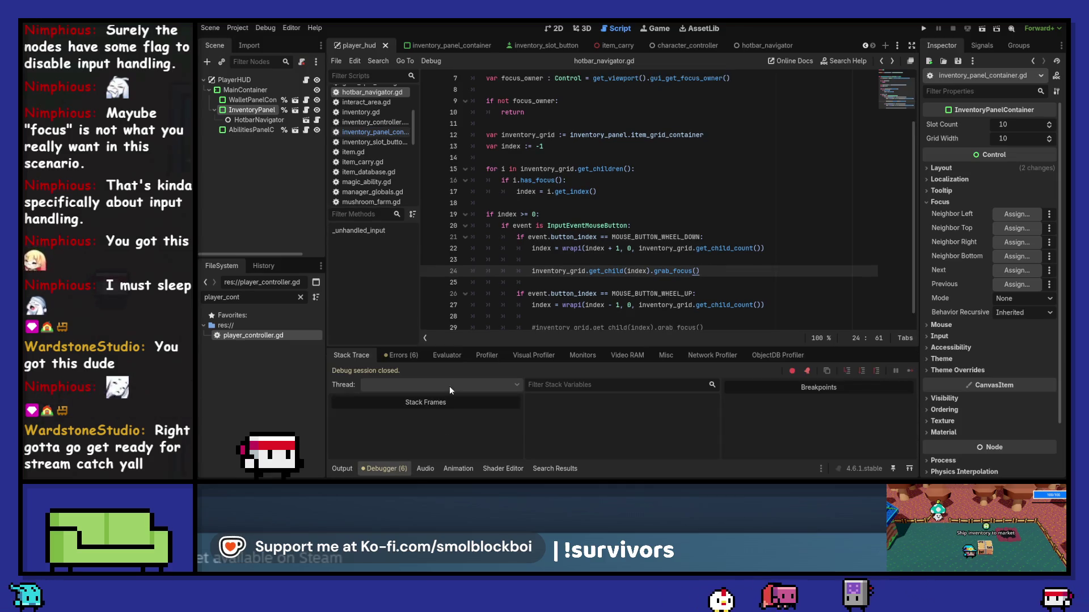
pyautogui.click(403, 355)
pyautogui.click(355, 355)
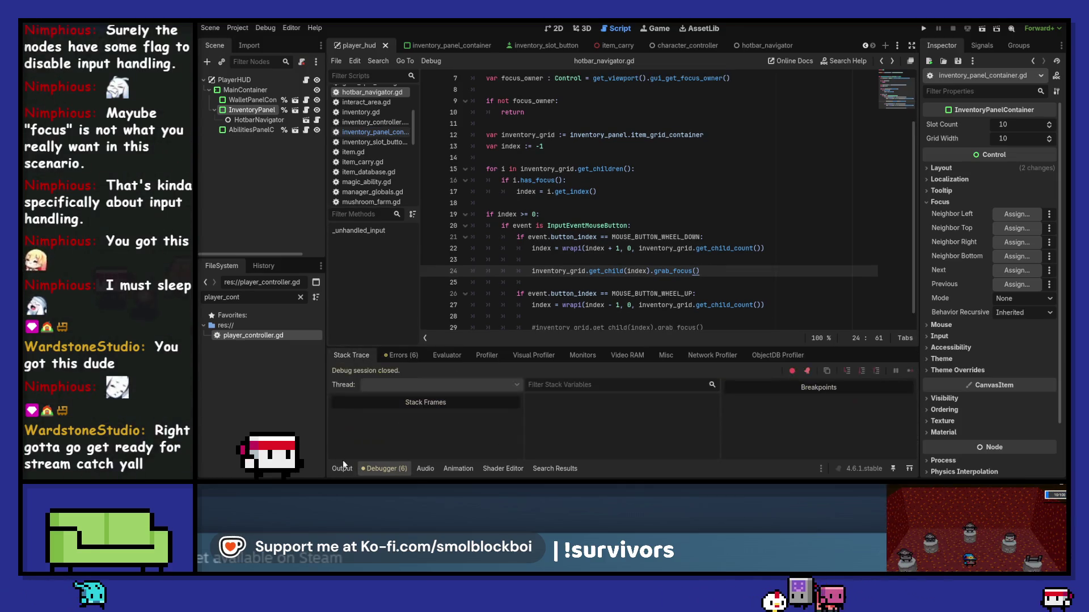
pyautogui.click(342, 468)
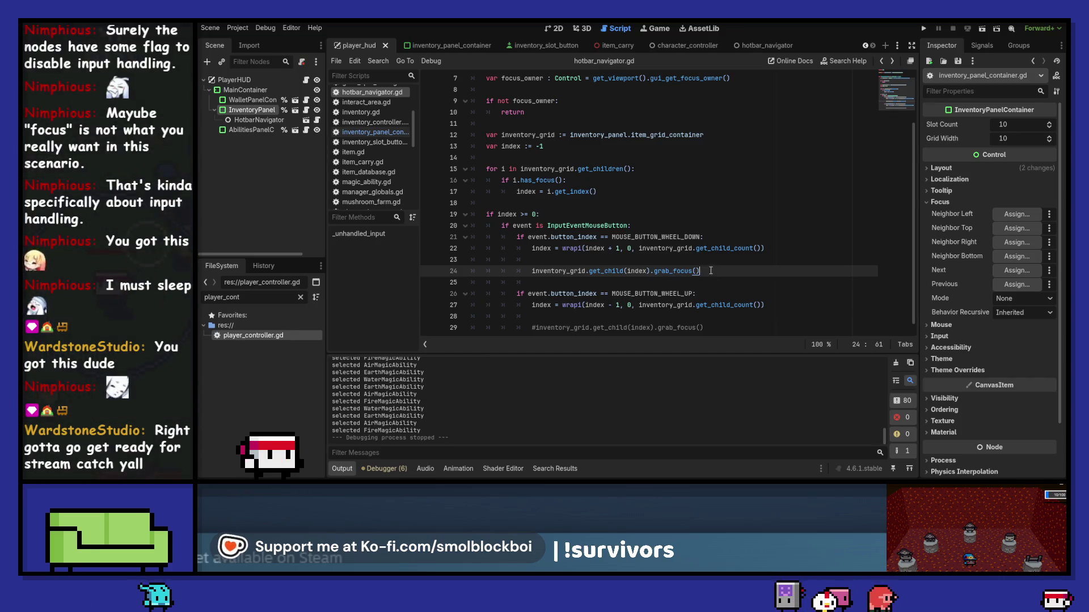
pyautogui.click(923, 28)
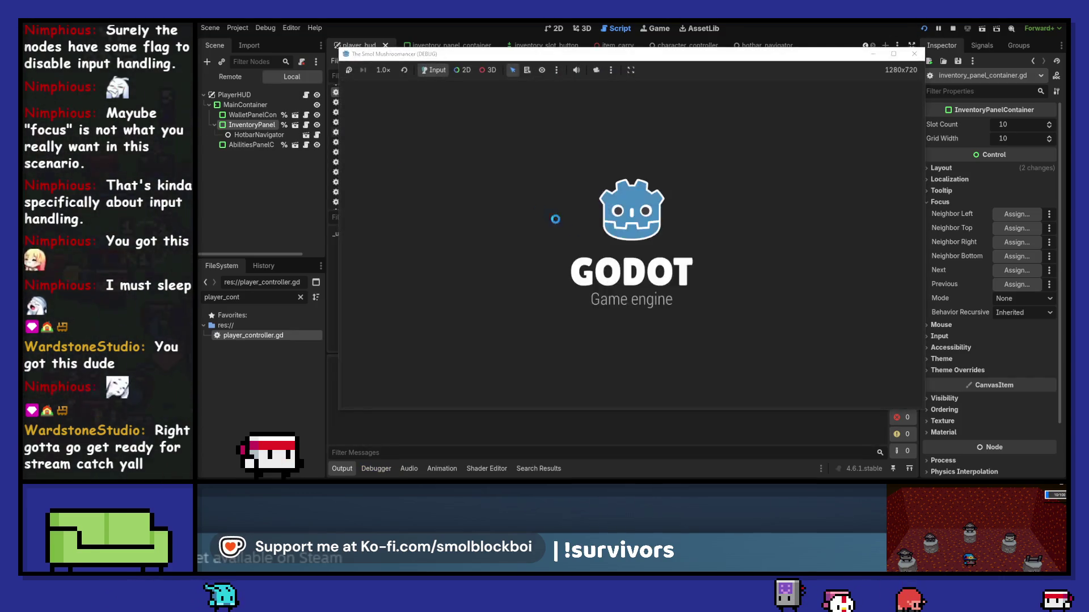
# Cycle abilities from Earth through Air to Fire in the game, then close it.
pyautogui.press('Tab')
pyautogui.press('Tab')
pyautogui.press('Tab')
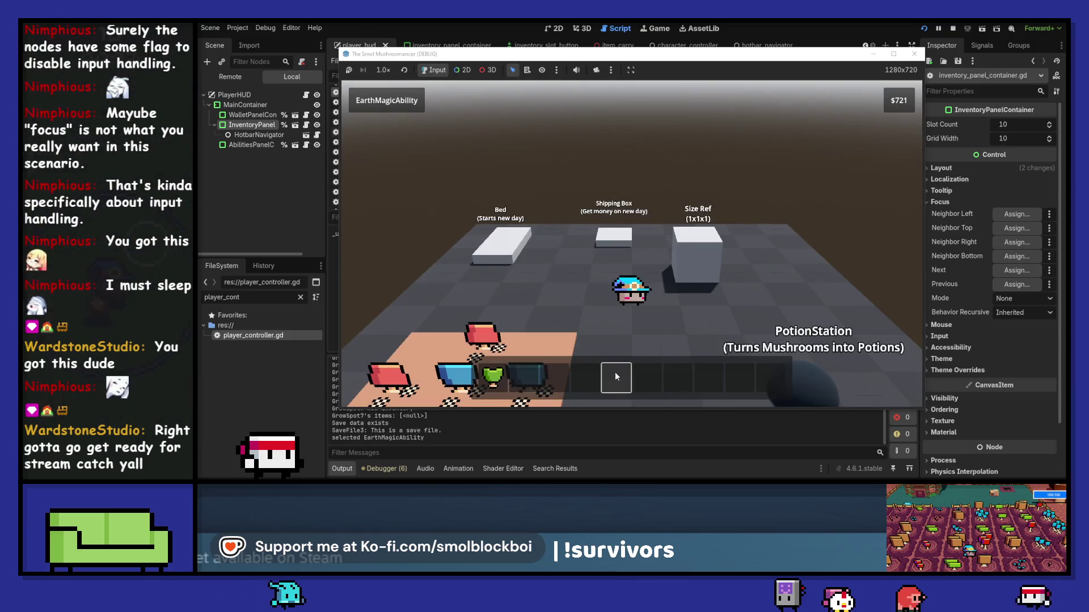
pyautogui.press('Tab')
pyautogui.press('Tab')
pyautogui.press('Tab')
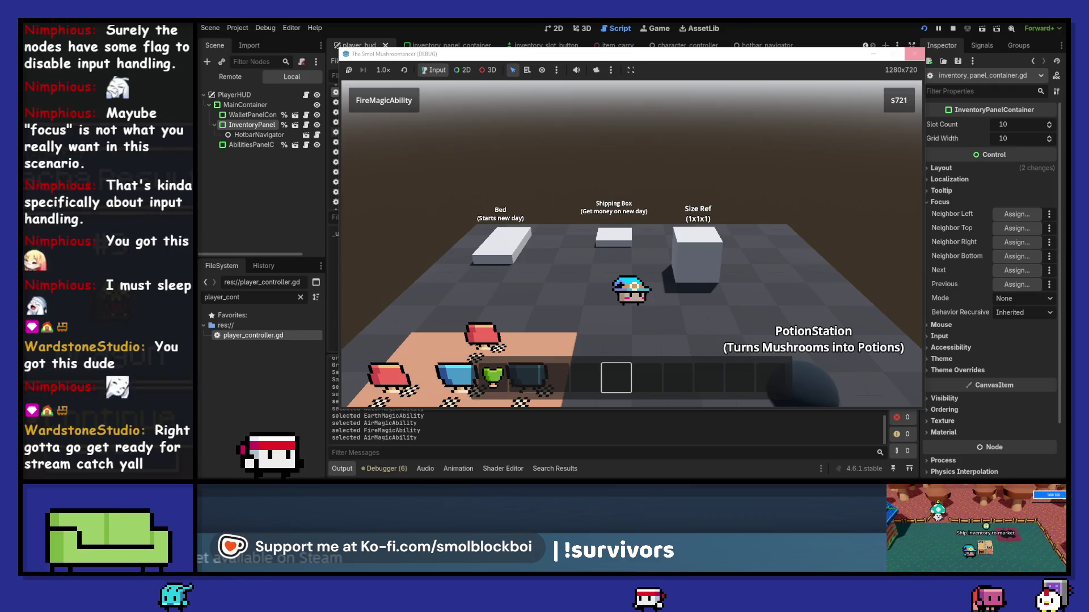
pyautogui.press('F8')
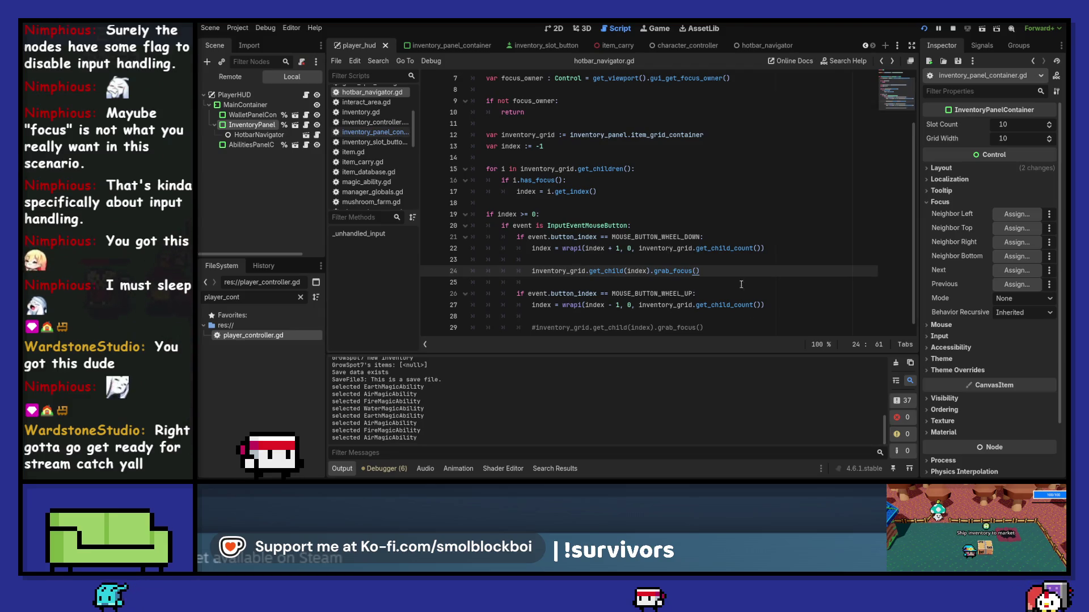
# Stop the running project and delete .grab_focus() from line 24.
pyautogui.click(740, 284)
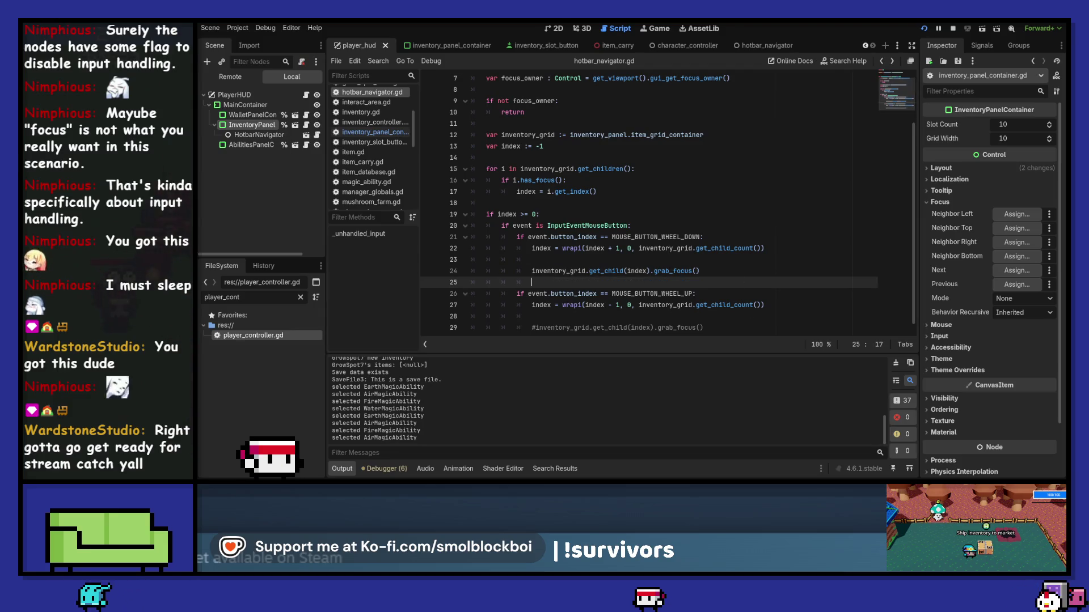
pyautogui.click(954, 29)
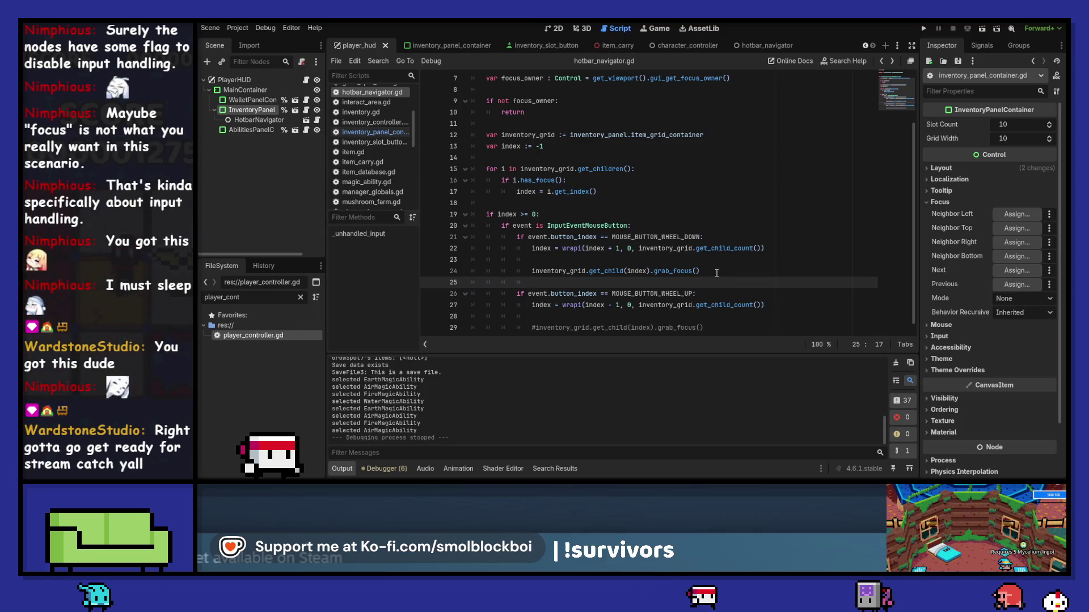
pyautogui.click(706, 271)
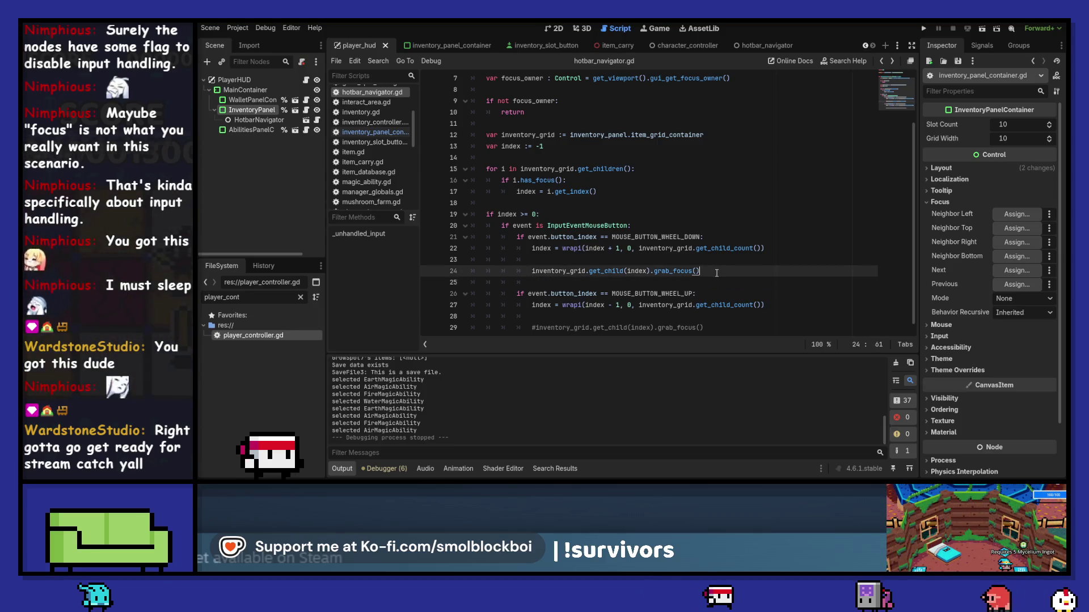
pyautogui.moveTo(703, 271); pyautogui.dragTo(653, 271)
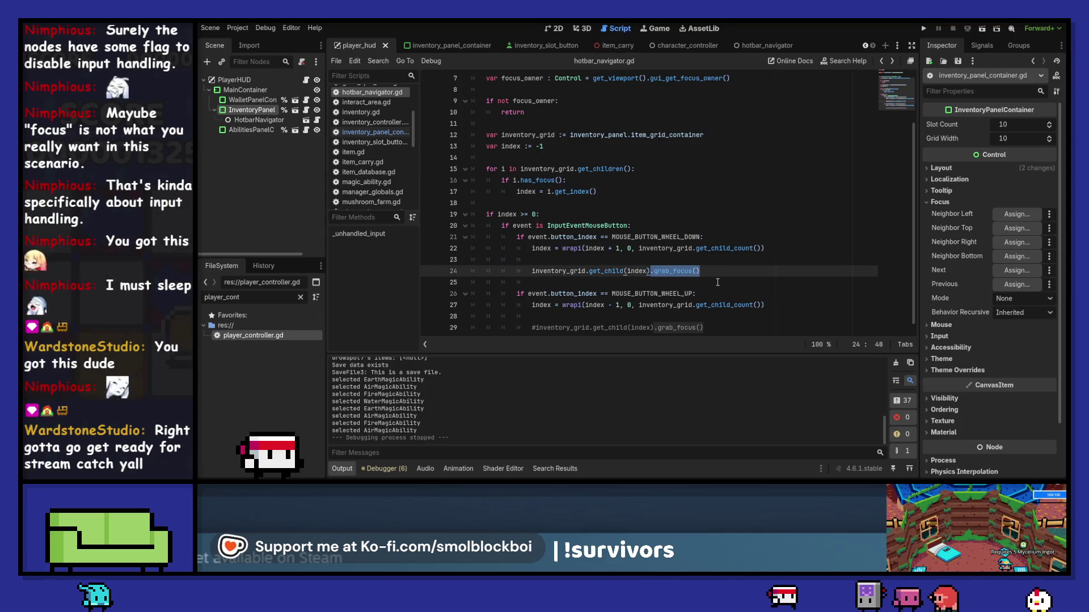
pyautogui.press('BackSpace')
# Turn line 24 into print(inventory_grid.get_child(index)).
pyautogui.press('Home')
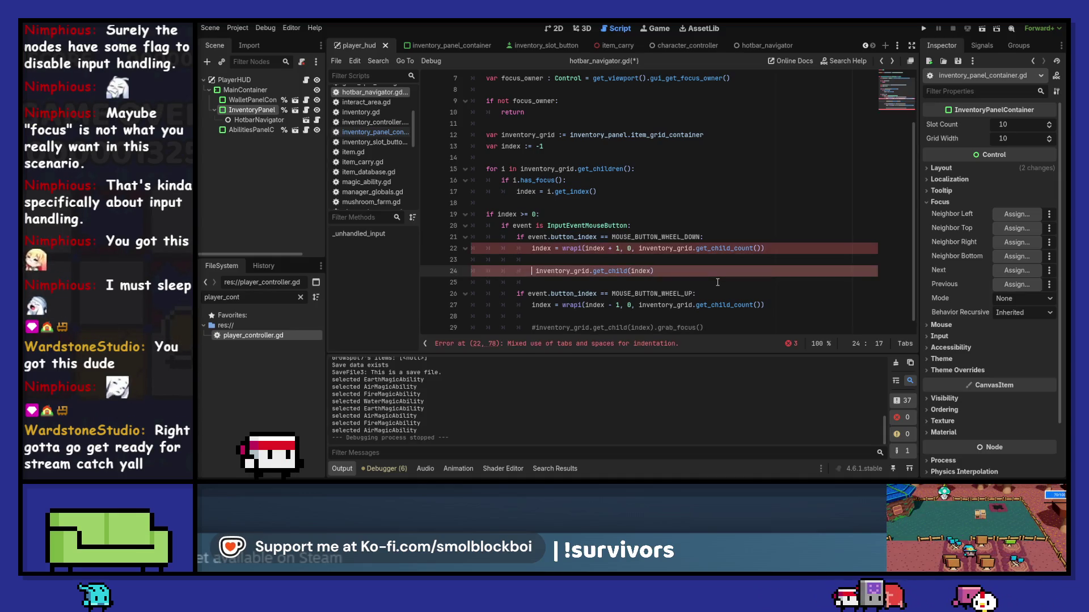
pyautogui.write('nt(')
pyautogui.press('Right')
pyautogui.press('Right')
pyautogui.hotkey('shift', 'End')
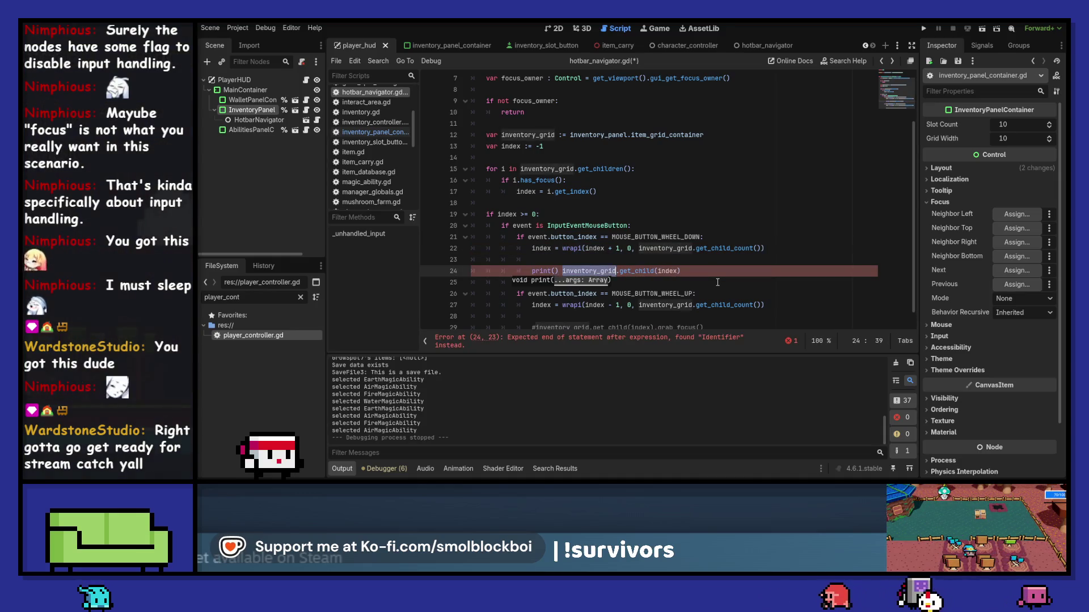
pyautogui.hotkey('ctrl', 'x')
pyautogui.press('Left')
pyautogui.press('Left')
pyautogui.press('Left')
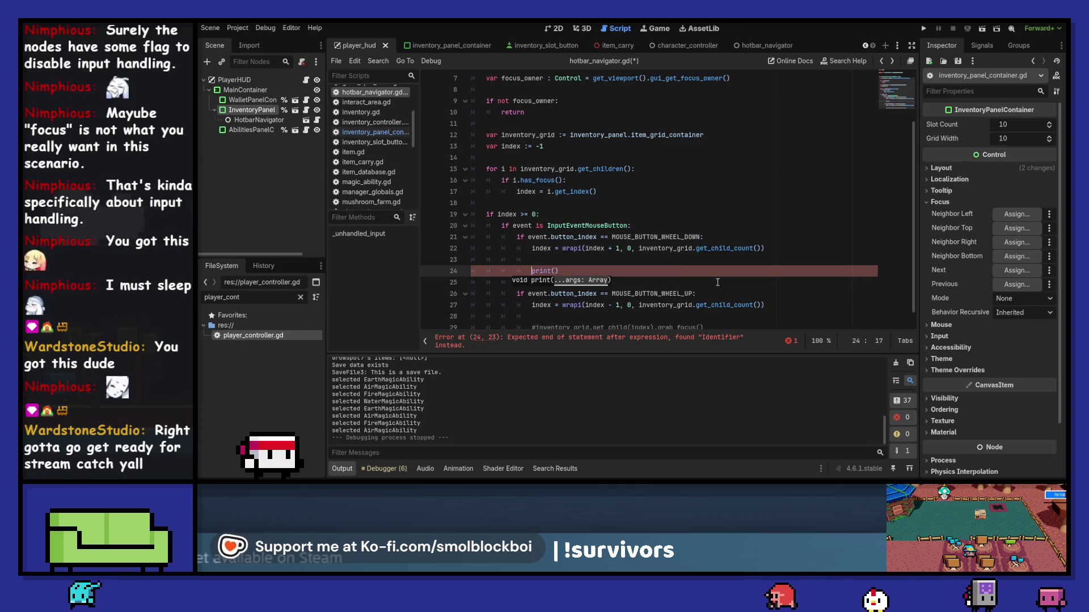
# Copy the print line into the wheel-up branch, delete the commented grab_focus line, save and run.
pyautogui.hotkey('ctrl', 'c')
pyautogui.press('Down')
pyautogui.press('Down')
pyautogui.press('Down')
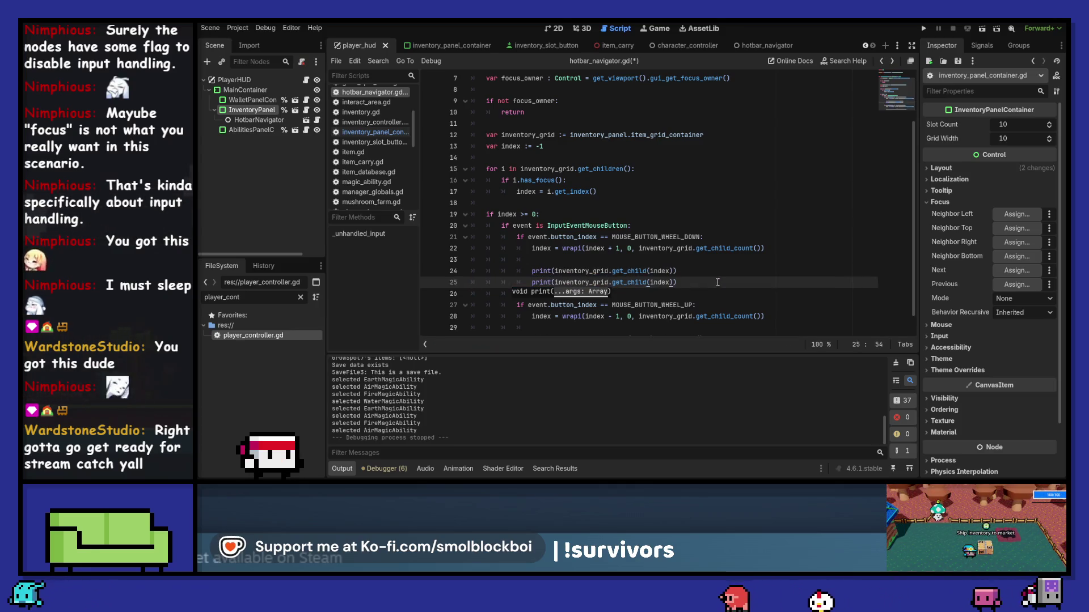
pyautogui.hotkey('ctrl', 'v')
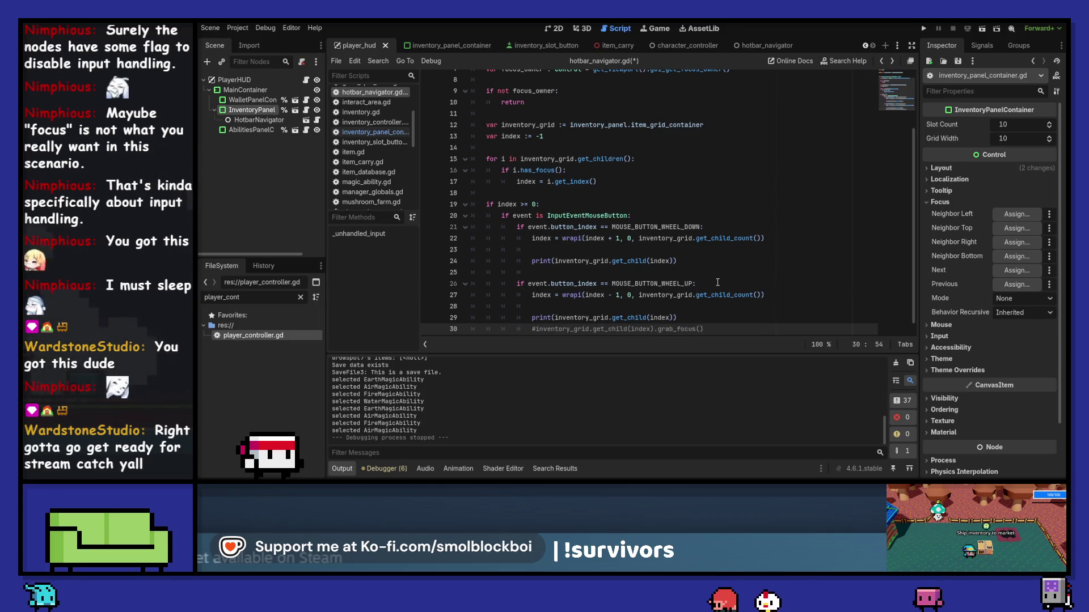
pyautogui.hotkey('ctrl', 'shift', 'k')
pyautogui.hotkey('ctrl', 's')
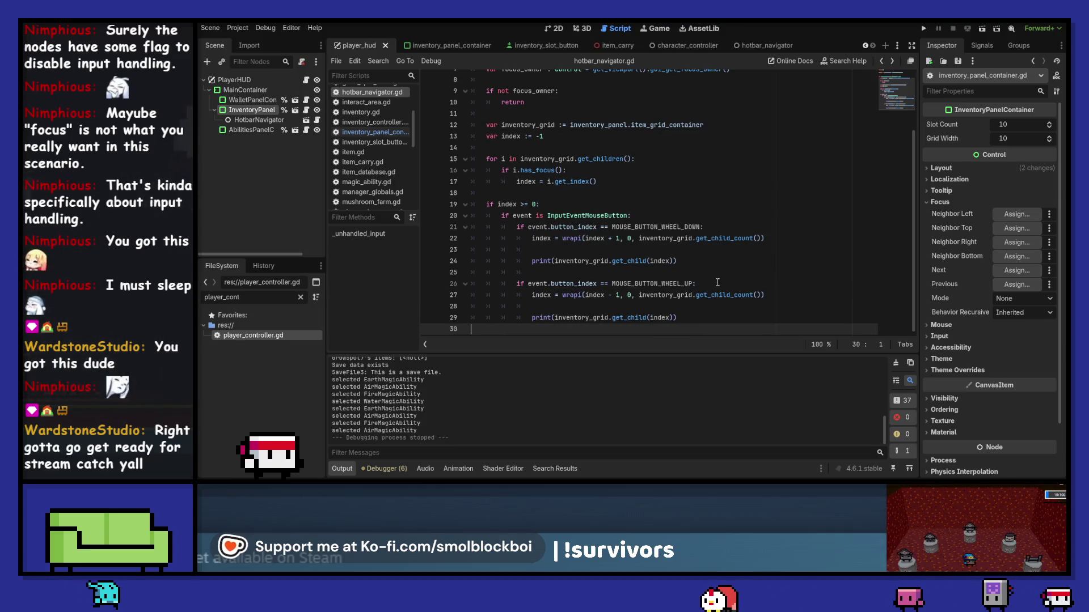
pyautogui.press('F5')
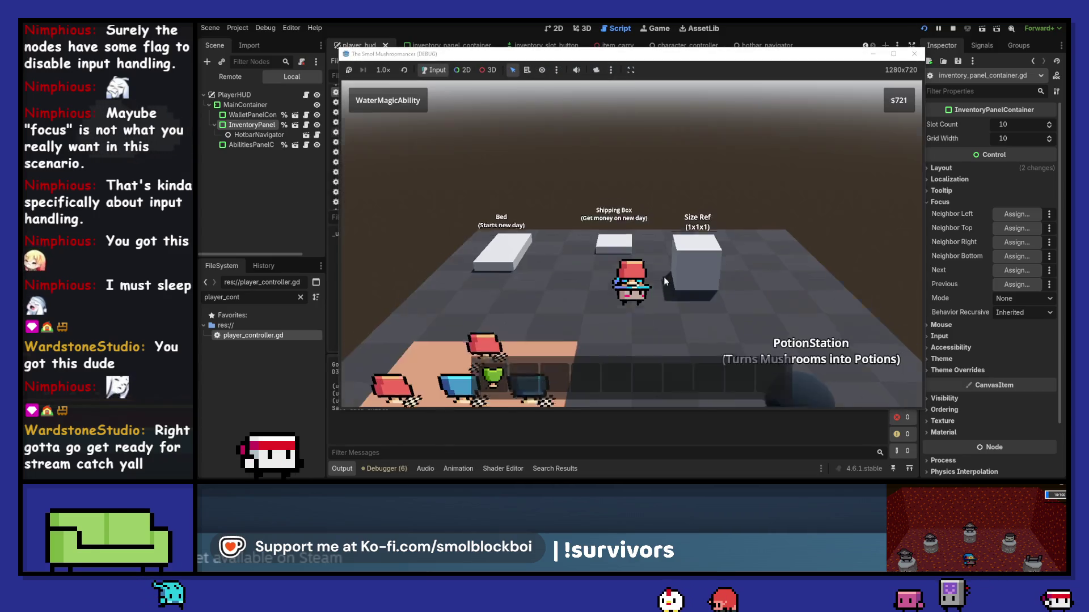
# Test hotbar focus in the running game, then stop it.
pyautogui.click(647, 383)
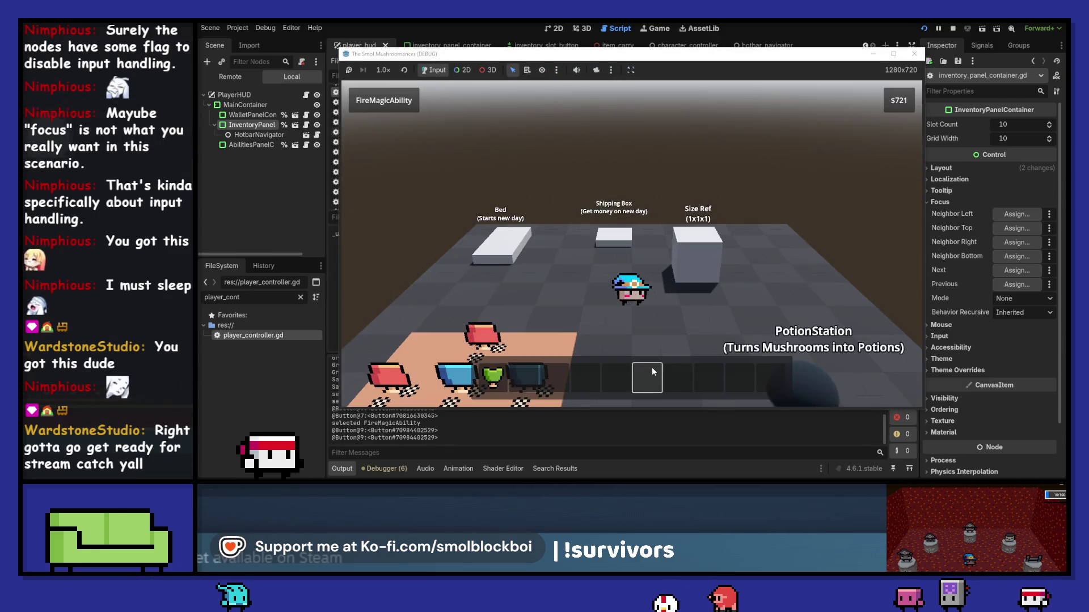
pyautogui.click(707, 274)
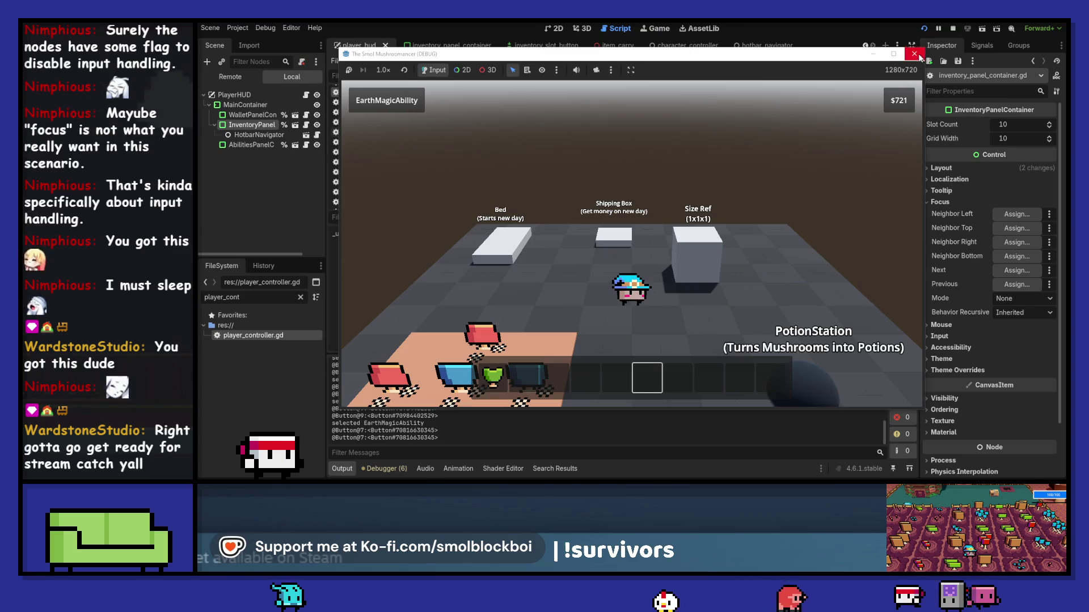
pyautogui.press('F8')
# Change the wheel-up 'if' to 'elif', rerun in mushroom_farm.tscn, cycle to Fire, then stop.
pyautogui.click(515, 284)
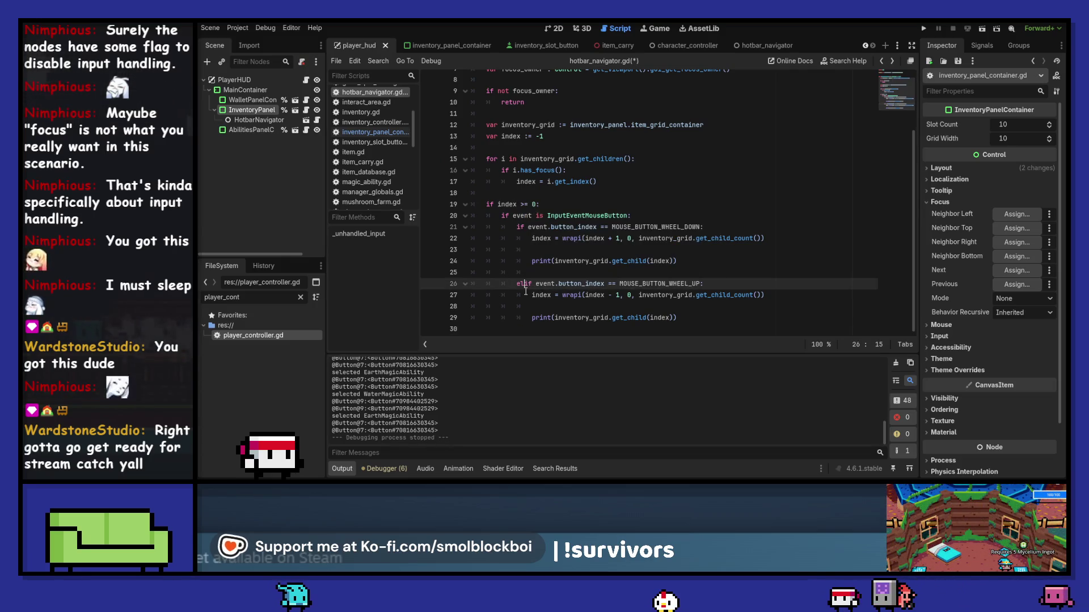
pyautogui.press('F5')
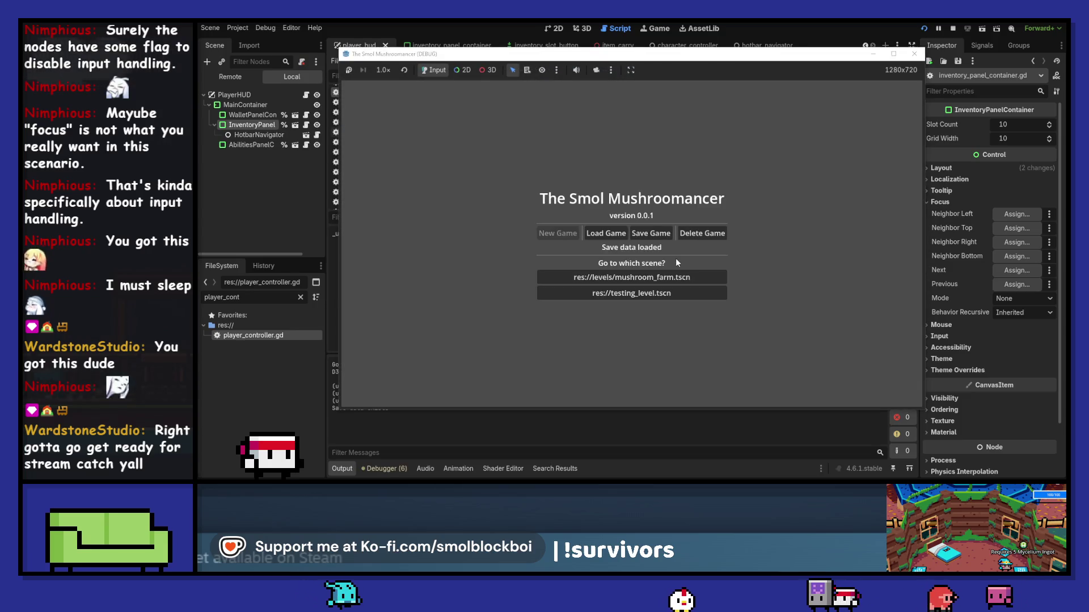
pyautogui.click(672, 277)
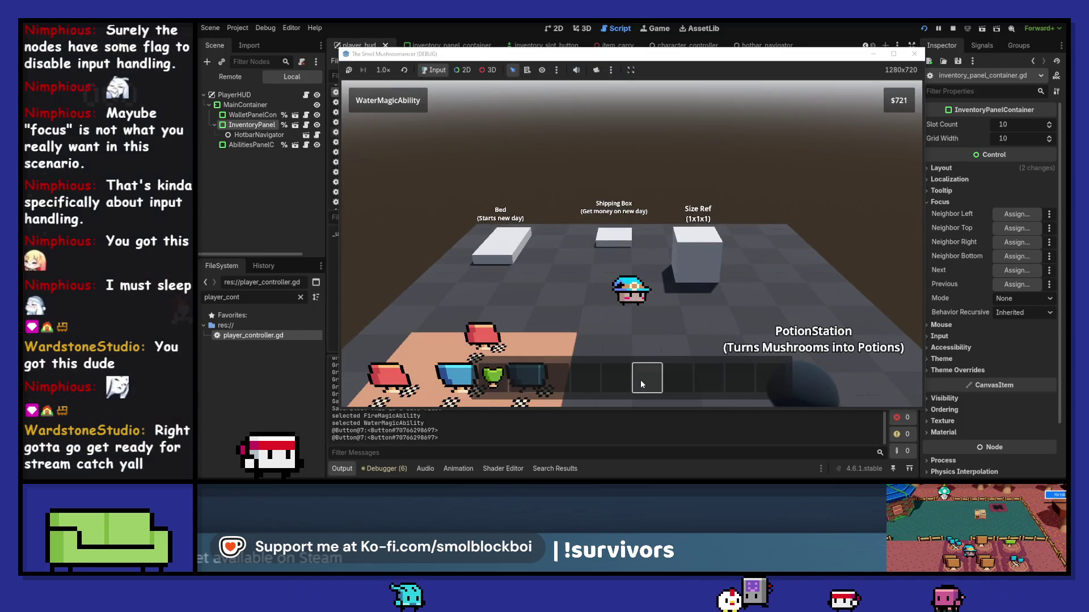
pyautogui.press('q')
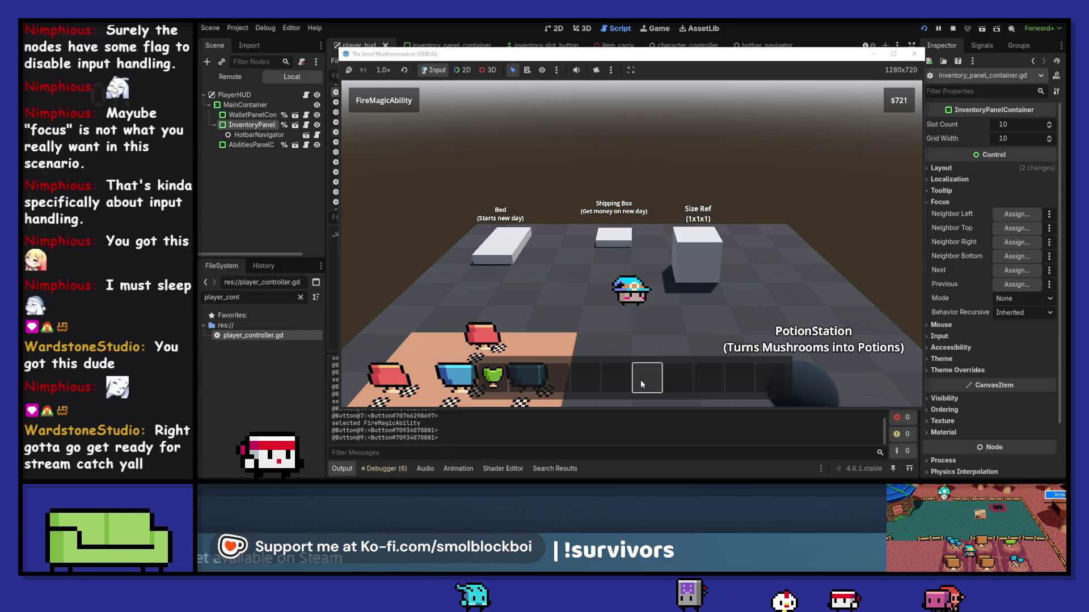
pyautogui.press('F8')
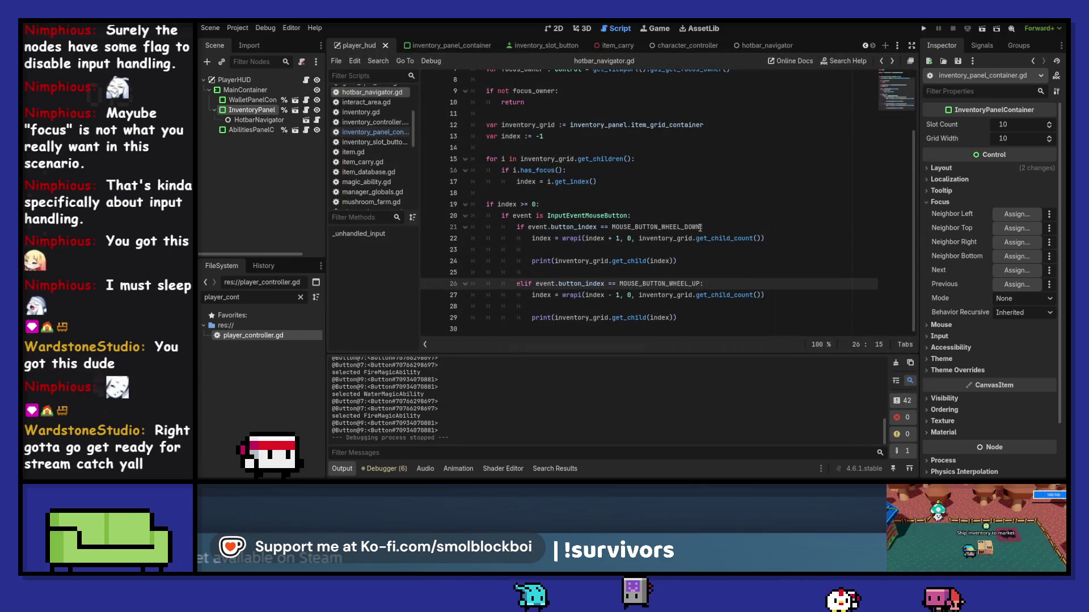
# Append 'and event.is_pressed()' to both wheel conditions and save the script.
pyautogui.click(701, 227)
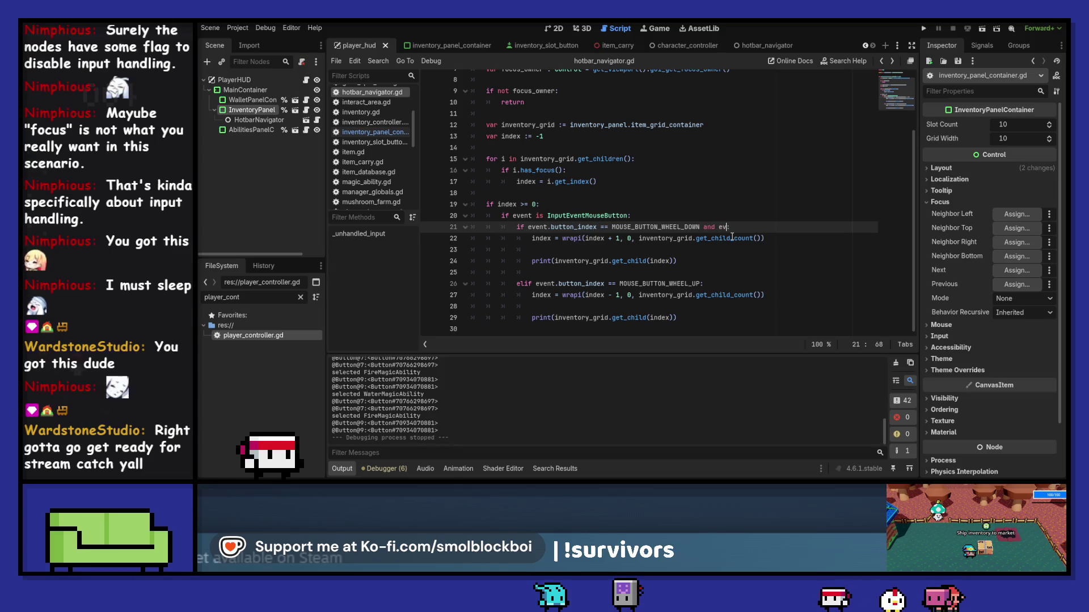
pyautogui.press('BackSpace')
pyautogui.write('.is_pr')
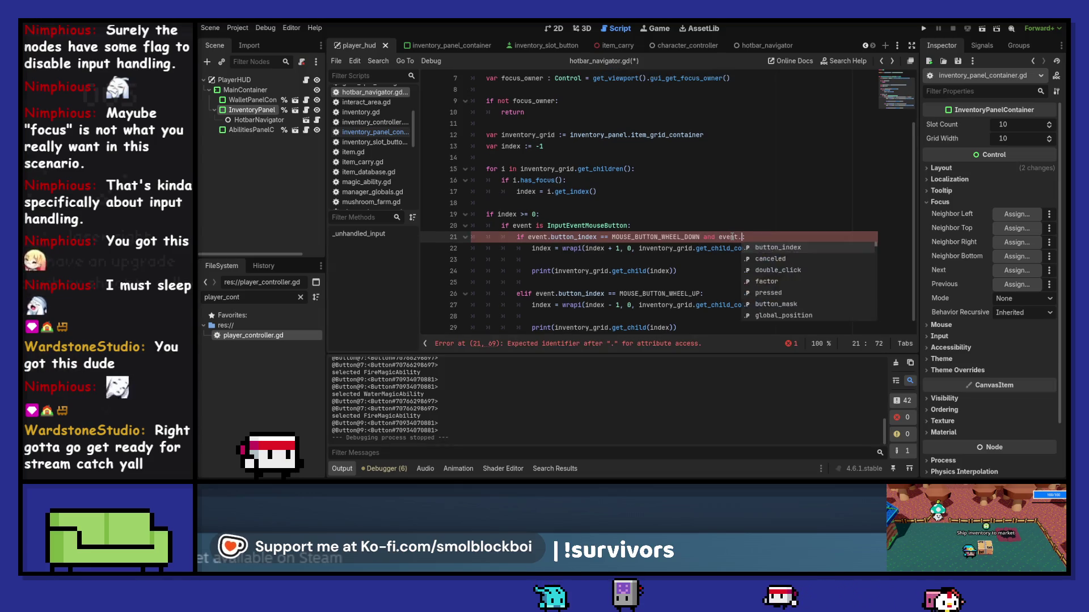
pyautogui.press('Return')
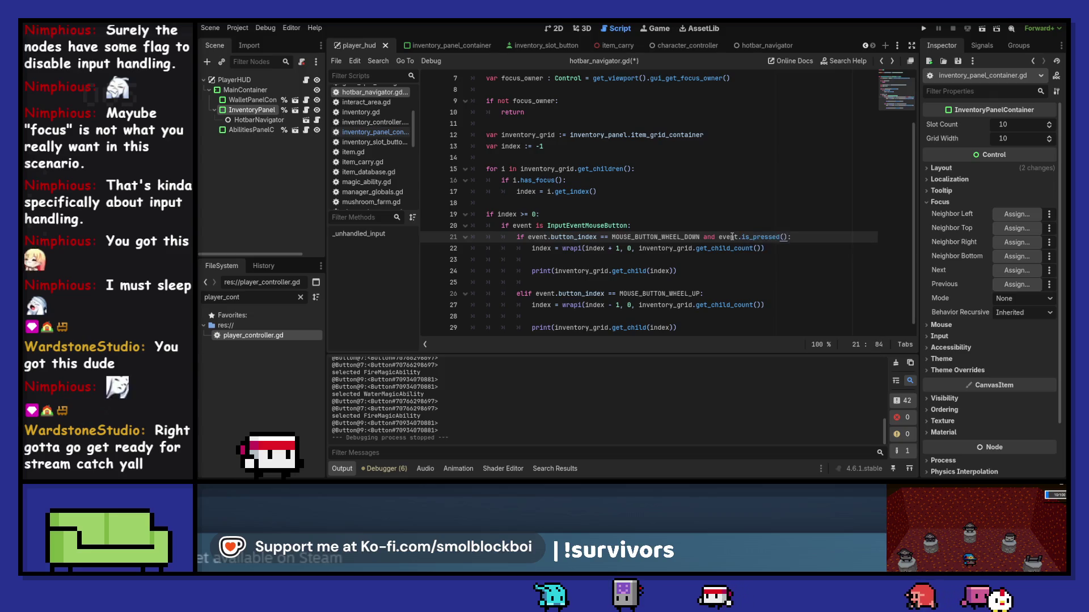
pyautogui.hotkey('ctrl', 'c')
pyautogui.press('Down')
pyautogui.press('Down')
pyautogui.press('Down')
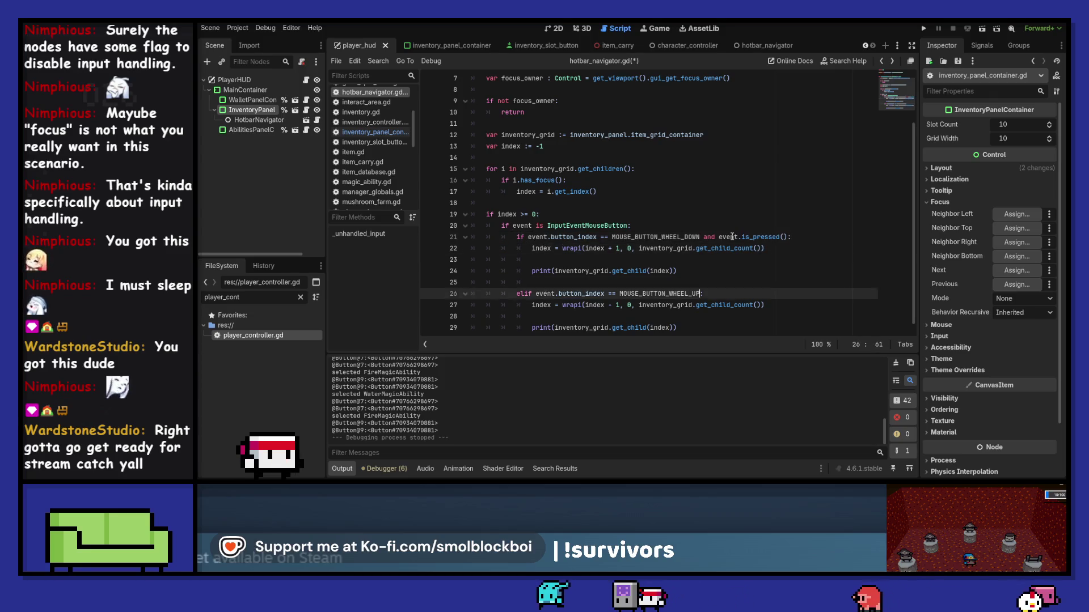
pyautogui.hotkey('ctrl', 'v')
pyautogui.hotkey('ctrl', 's')
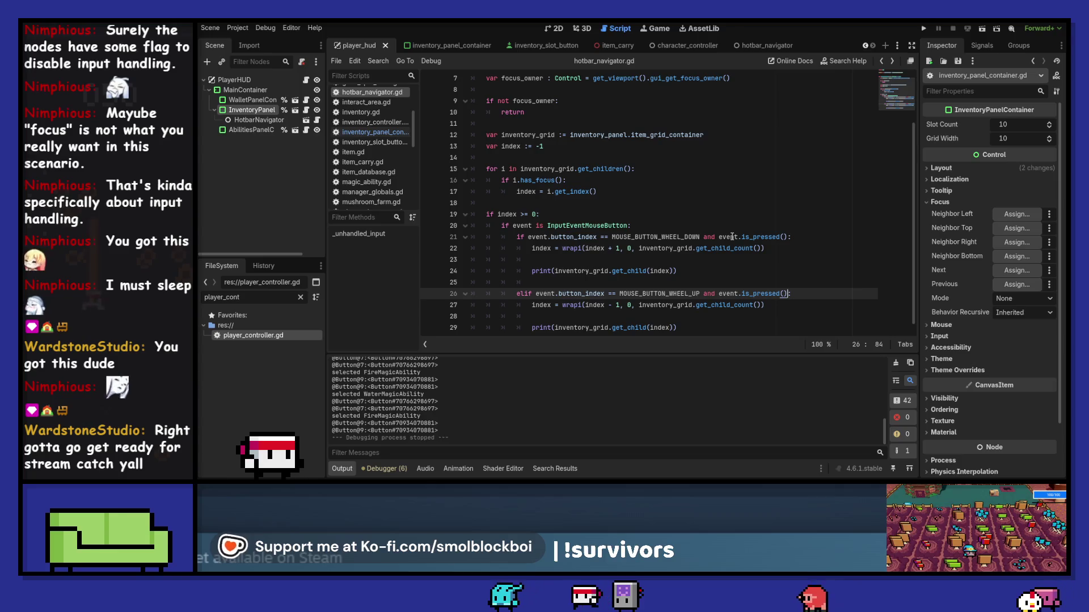
# Run the game and cycle the hotbar through Fire, Water and Earth abilities.
pyautogui.press('F5')
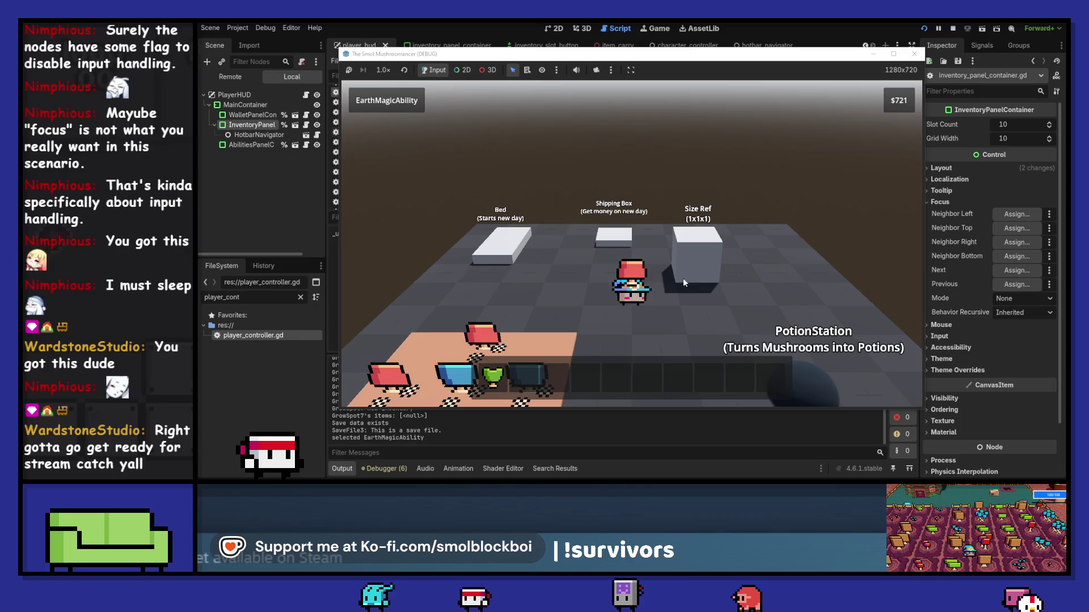
pyautogui.click(628, 378)
pyautogui.press('e')
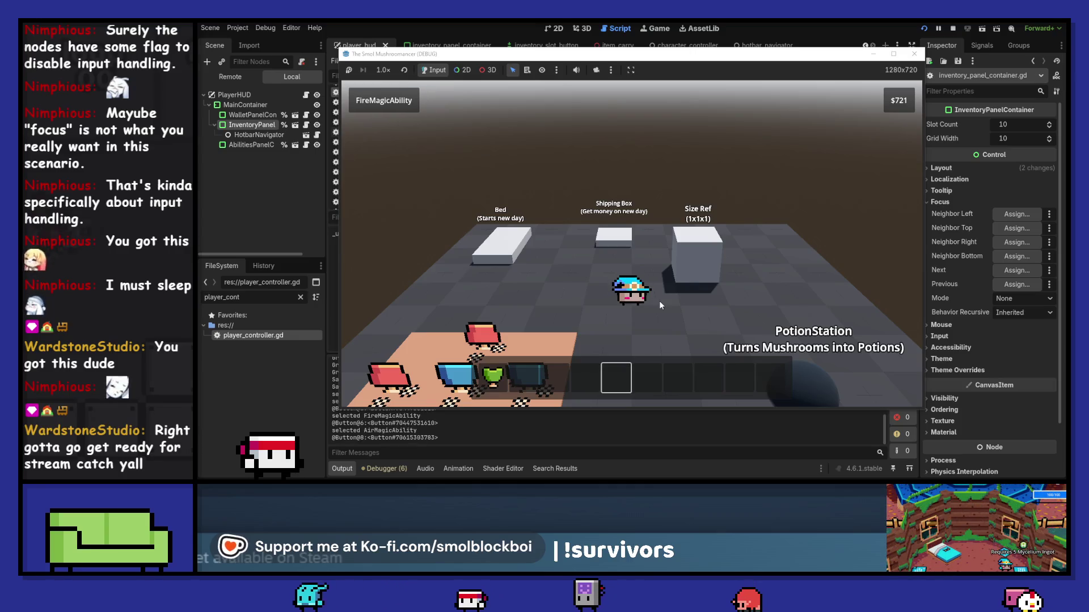
pyautogui.press('e')
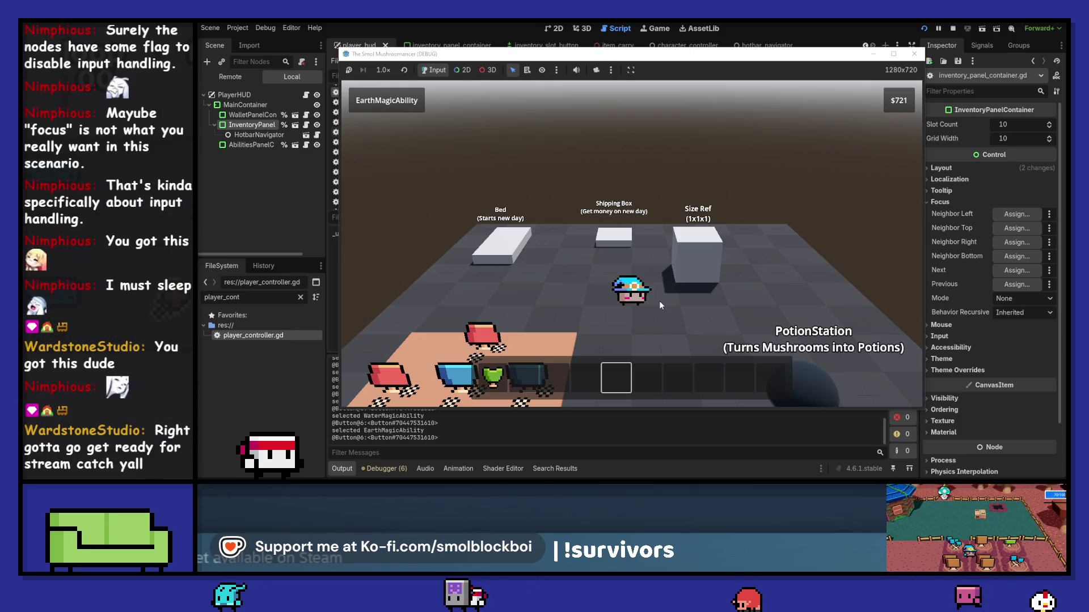
pyautogui.press('e')
pyautogui.click(914, 53)
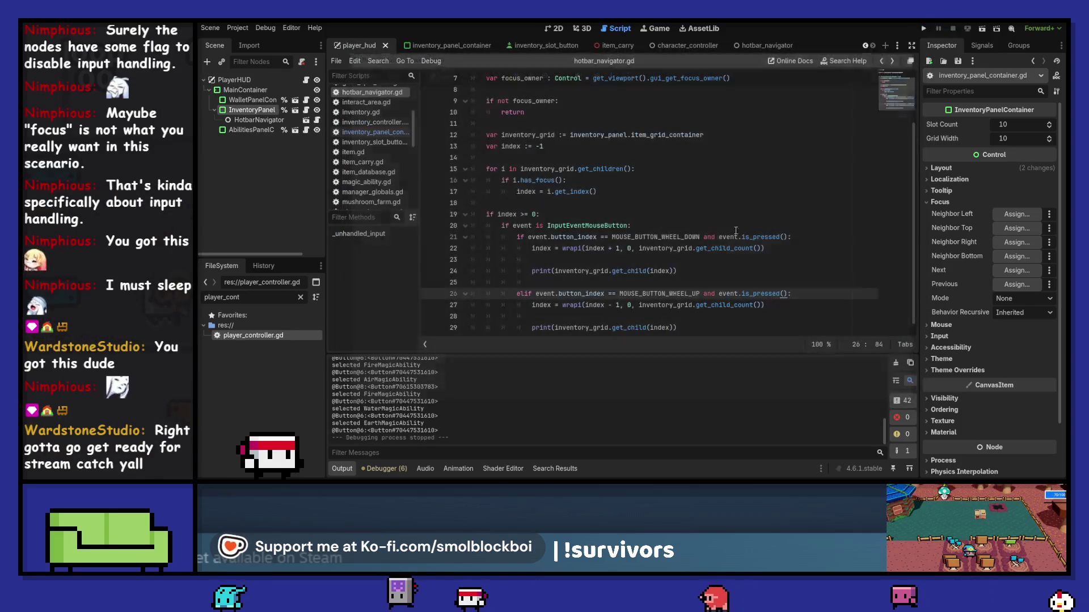
# Add inventory_grid.get_child(index).grab_focus() below the wheel-down print line.
pyautogui.click(689, 270)
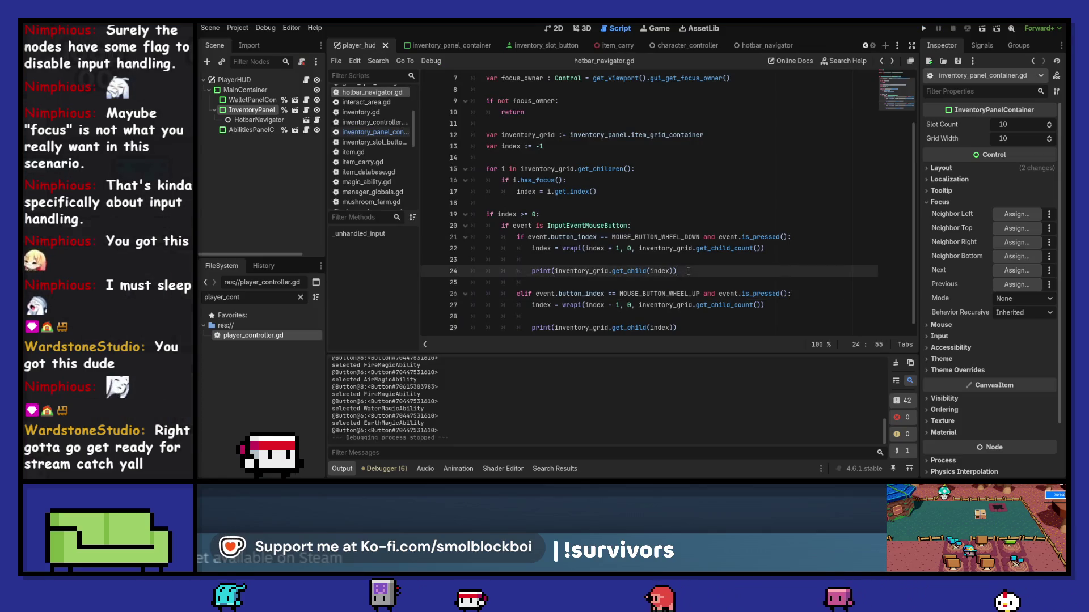
pyautogui.hotkey('ctrl', 'shift', 'Left')
pyautogui.hotkey('ctrl', 'shift', 'Left')
pyautogui.hotkey('ctrl', 'shift', 'Left')
pyautogui.hotkey('ctrl', 'Right')
pyautogui.hotkey('ctrl', 'Right')
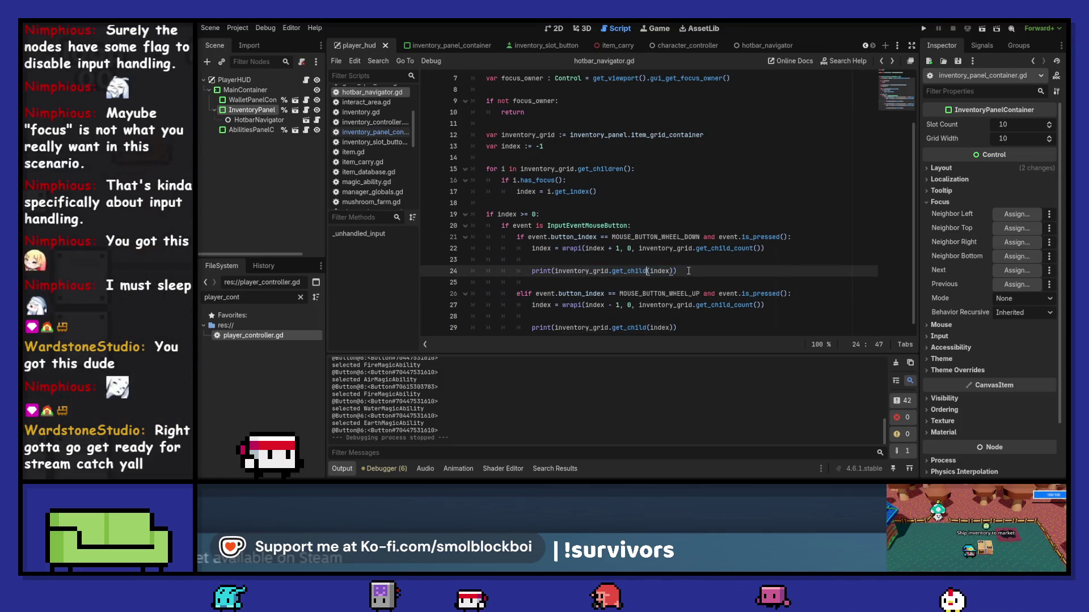
pyautogui.press('Return')
pyautogui.press('Return')
pyautogui.hotkey('ctrl', 'v')
pyautogui.write('.')
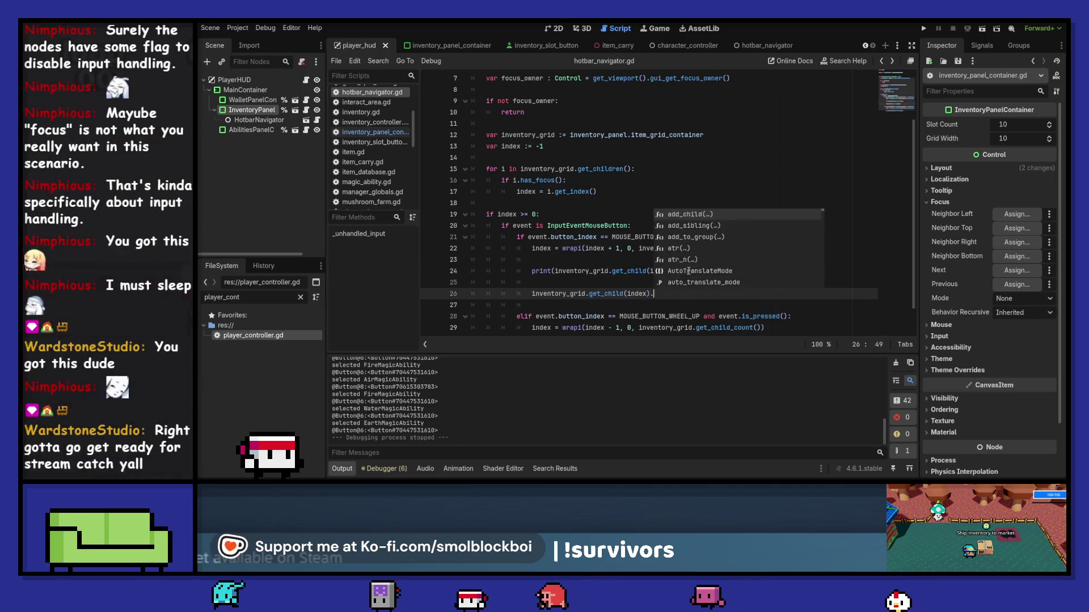
pyautogui.write('grab_focus(')
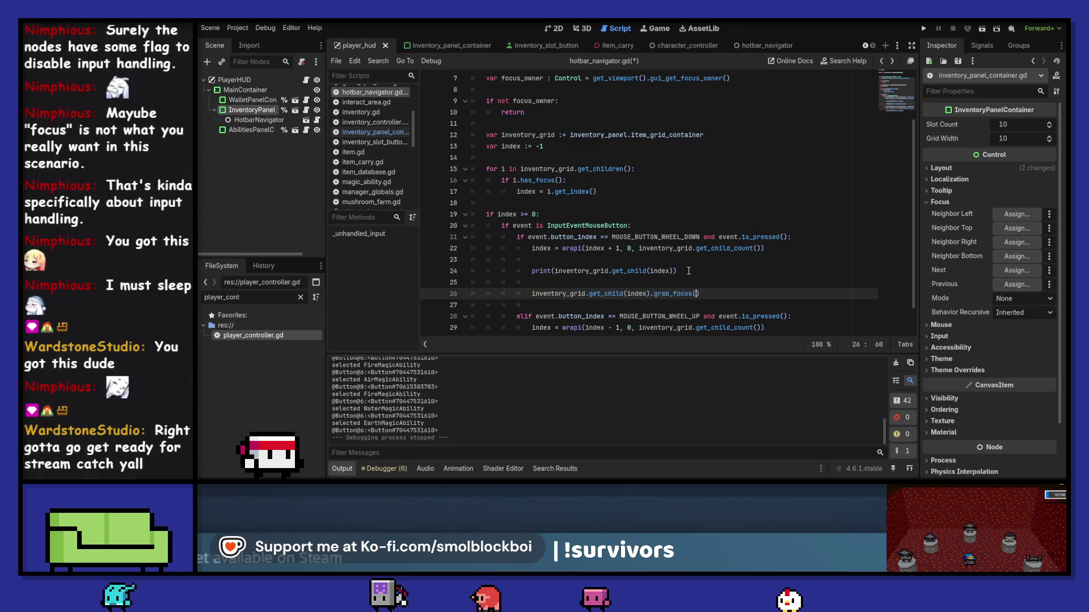
# Duplicate the grab_focus line into the wheel-up branch, save, and run with F5.
pyautogui.scroll(-1, 731, 252)
pyautogui.hotkey('alt', 'shift', 'Down')
pyautogui.hotkey('alt', 'Down')
pyautogui.hotkey('alt', 'Down')
pyautogui.hotkey('alt', 'Down')
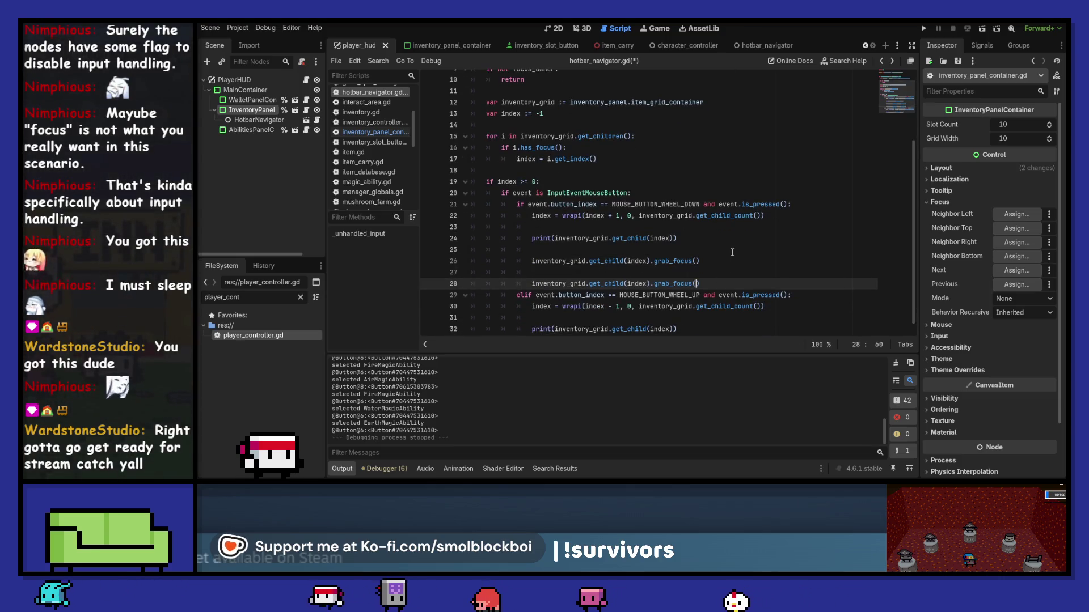
pyautogui.hotkey('ctrl', 's')
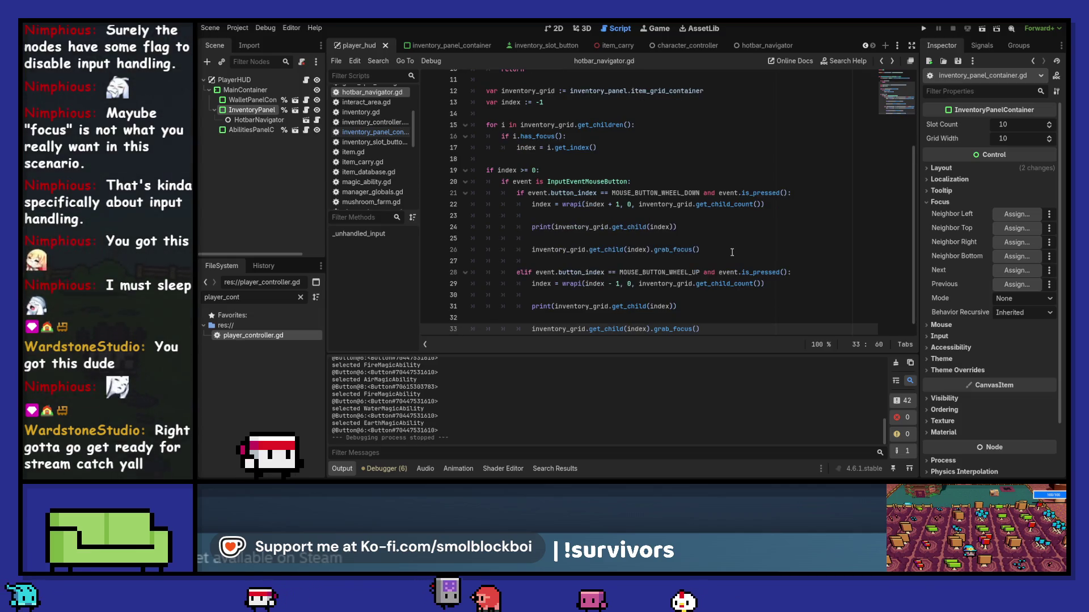
pyautogui.click(554, 319)
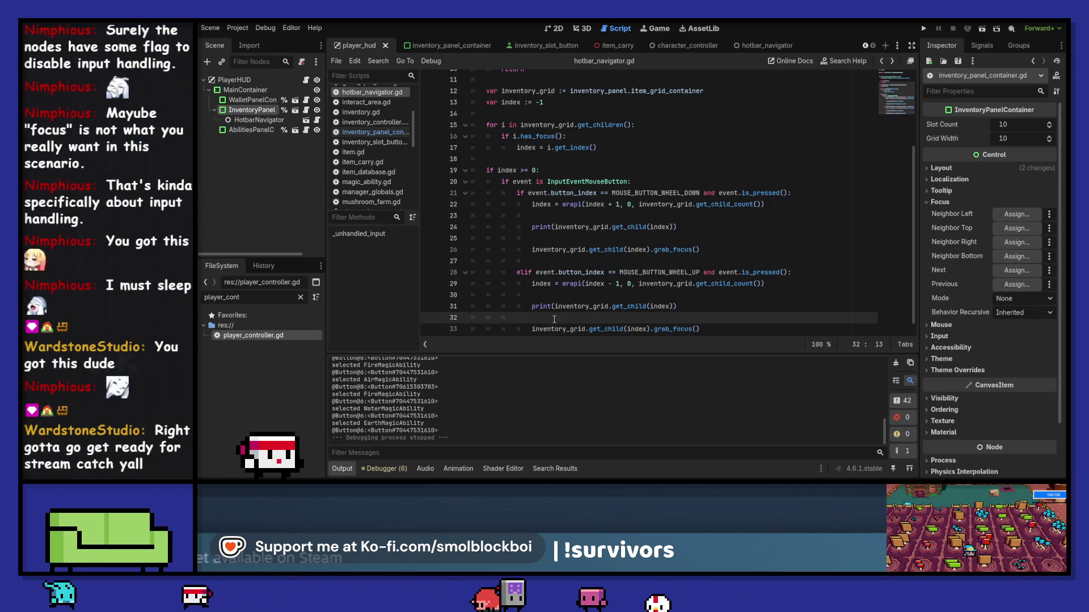
pyautogui.press('F5')
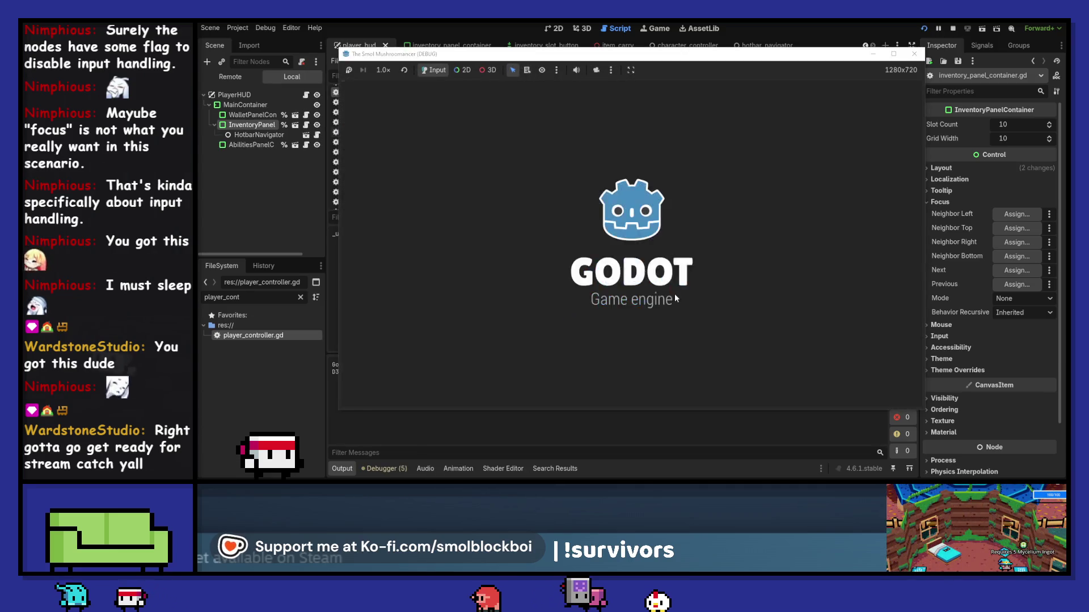
# Move hotbar focus between Air, Earth and Water ability slots, then stop the game.
pyautogui.press('Tab')
pyautogui.press('Tab')
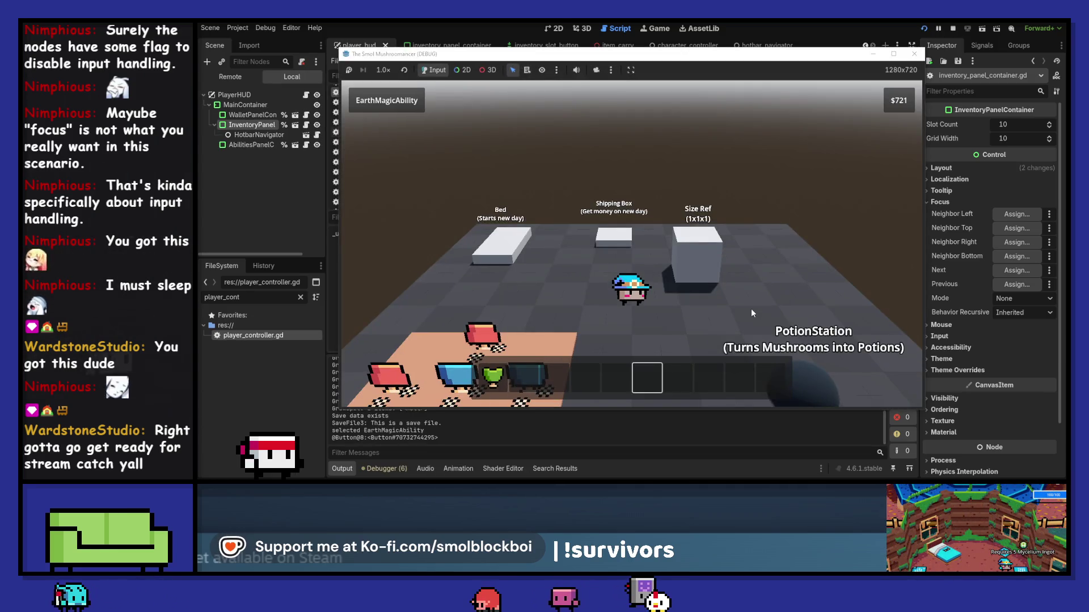
pyautogui.hotkey('shift', 'Tab')
pyautogui.hotkey('shift', 'Tab')
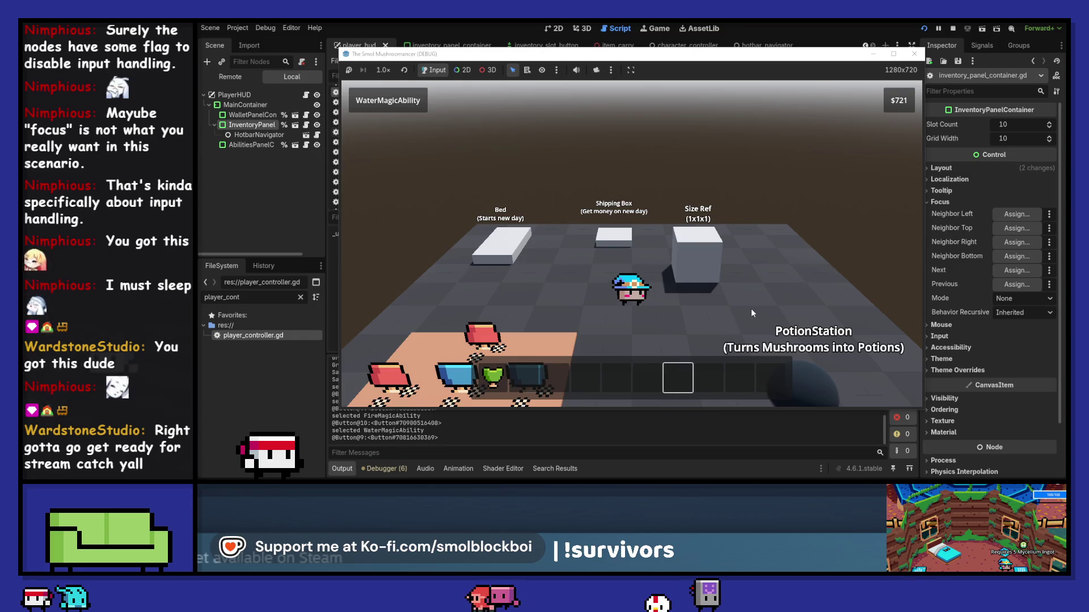
pyautogui.press('Left')
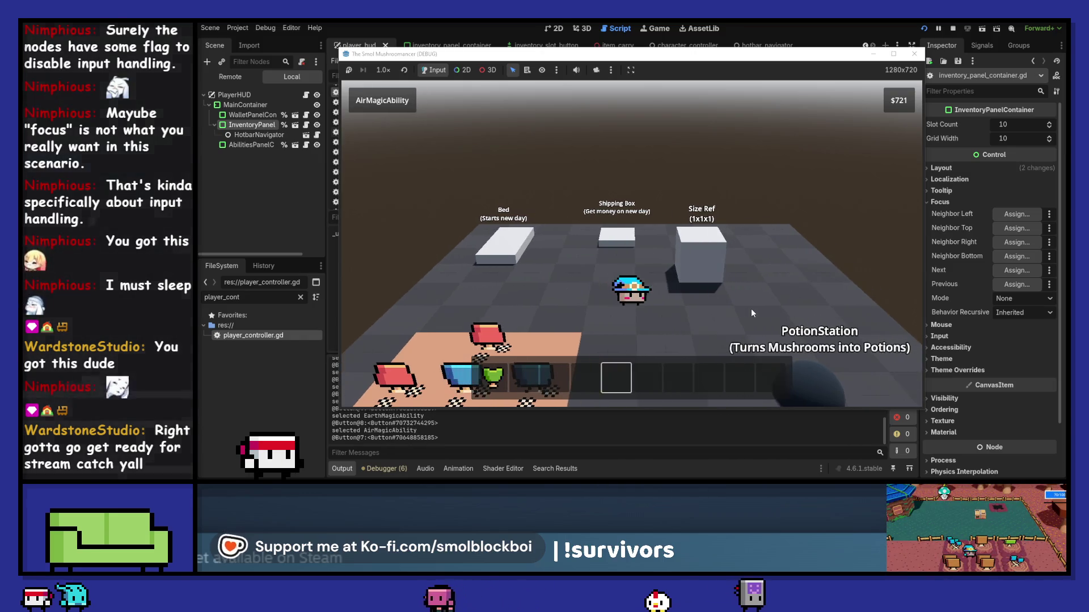
pyautogui.press('Tab')
pyautogui.press('Tab')
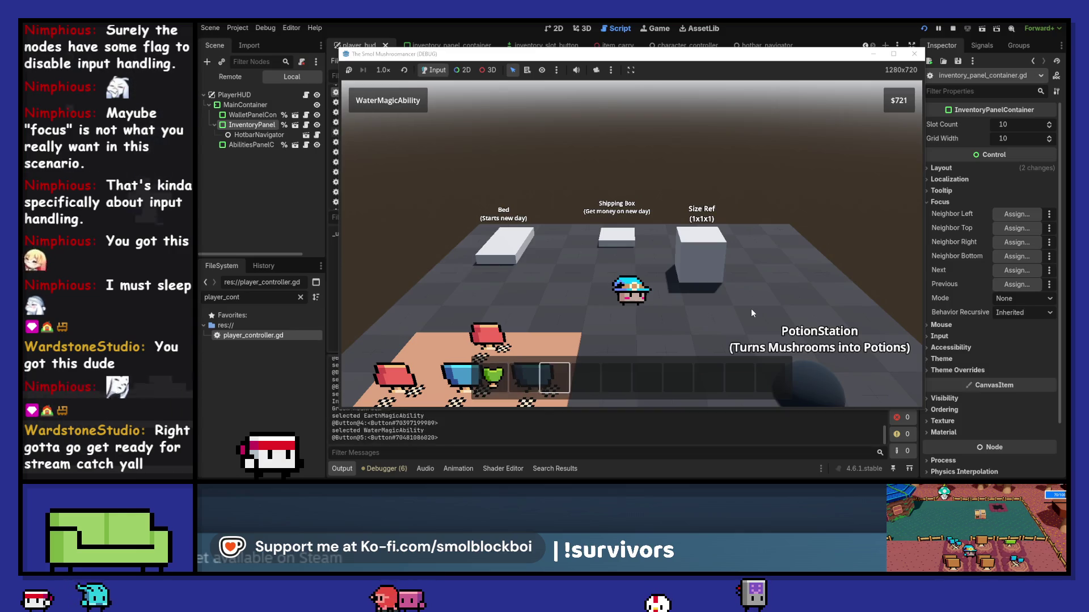
pyautogui.click(913, 54)
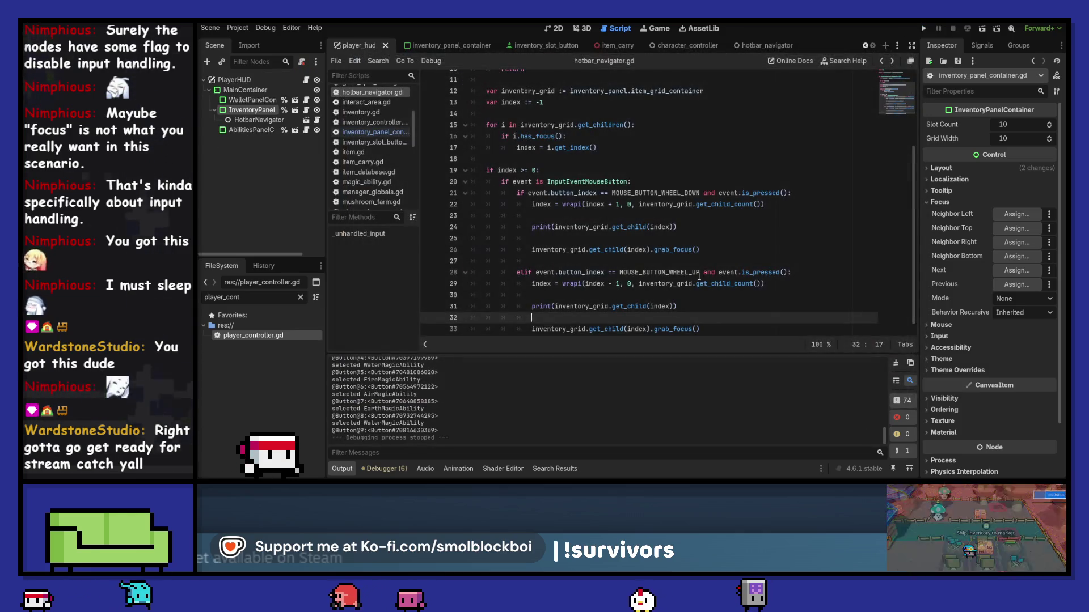
# Delete both print(inventory_grid.get_child(index)) lines, save, and run with F5.
pyautogui.click(735, 235)
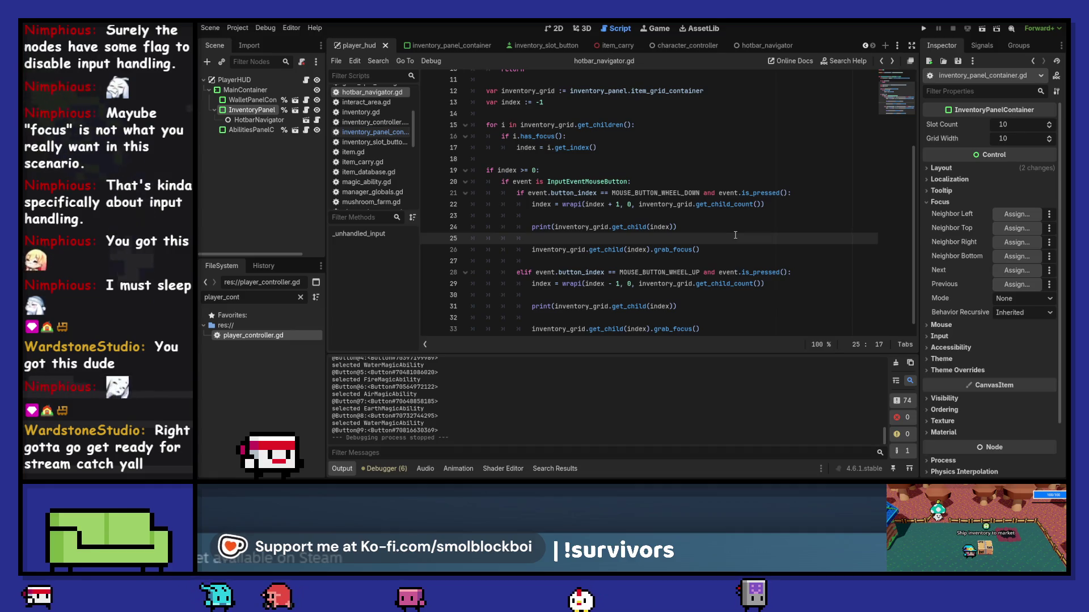
pyautogui.moveTo(677, 227)
pyautogui.mouseDown()
pyautogui.moveTo(533, 227)
pyautogui.moveTo(766, 205)
pyautogui.mouseUp()
pyautogui.press('BackSpace')
pyautogui.moveTo(678, 284)
pyautogui.mouseDown()
pyautogui.moveTo(533, 283)
pyautogui.moveTo(766, 261)
pyautogui.mouseUp()
pyautogui.press('BackSpace')
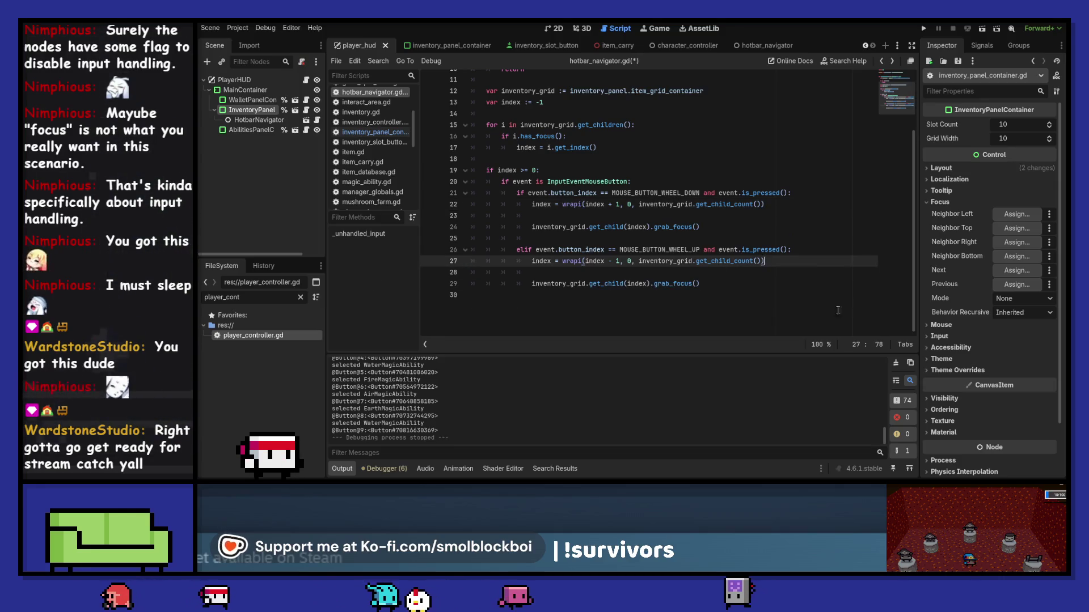
pyautogui.hotkey('ctrl', 's')
pyautogui.press('F5')
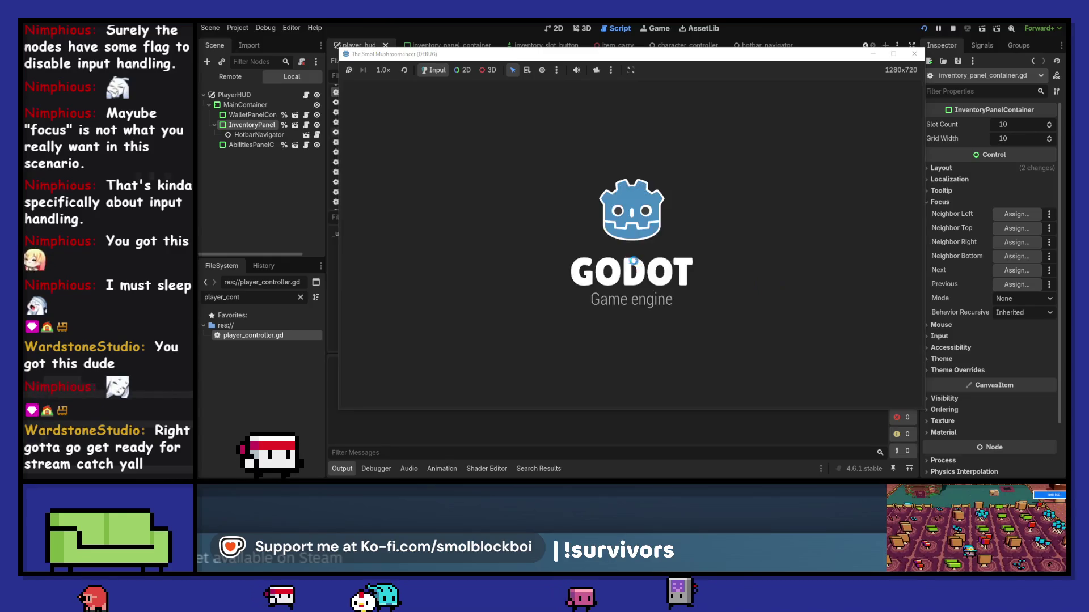
# Stop the game and rerun it in res://testing_level.tscn.
pyautogui.press('F8')
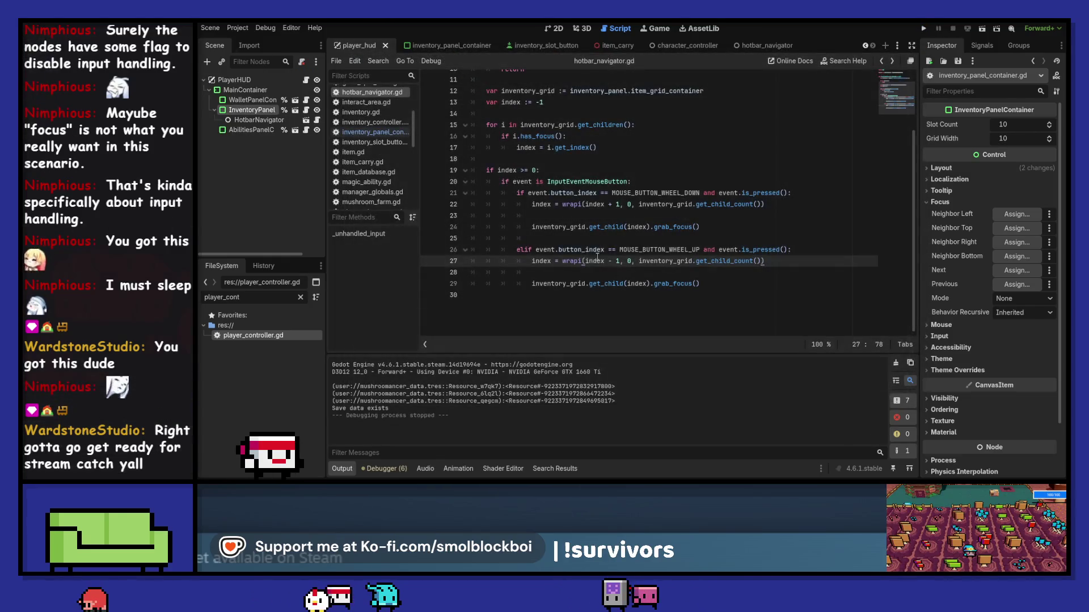
pyautogui.moveTo(559, 193); pyautogui.dragTo(594, 284)
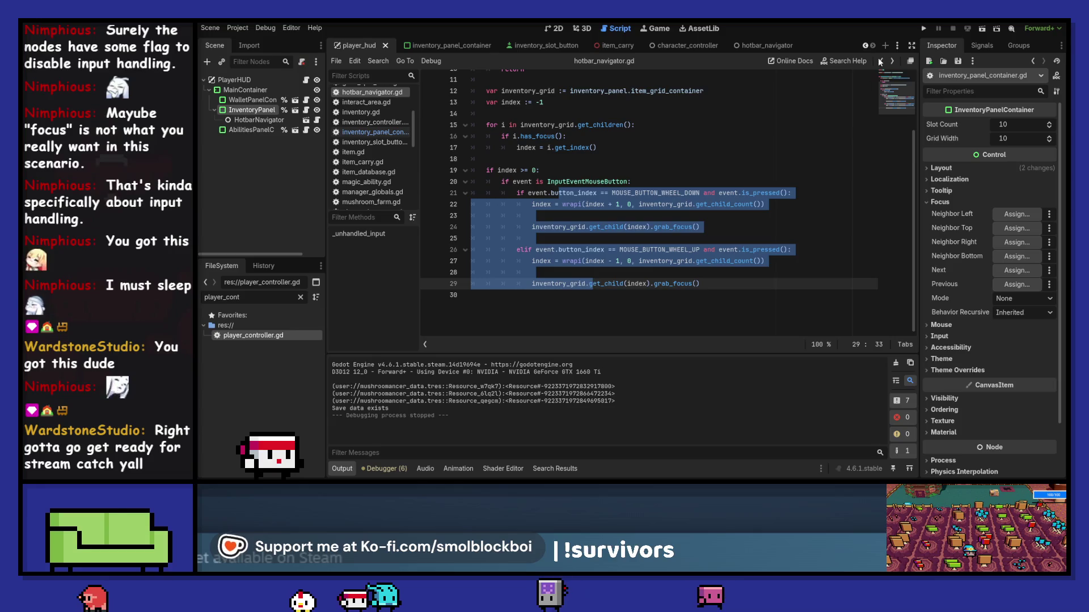
pyautogui.press('F5')
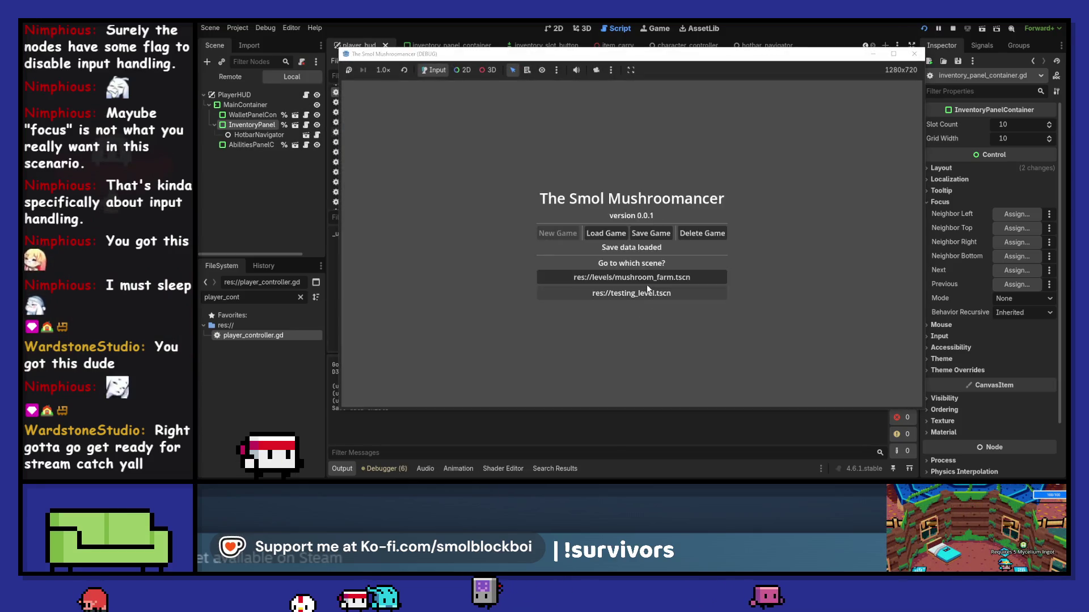
pyautogui.click(648, 293)
# Scroll the hotbar through Air, Earth, Water and Fire abilities, then close the game.
pyautogui.press('3')
pyautogui.scroll(-1, 701, 276)
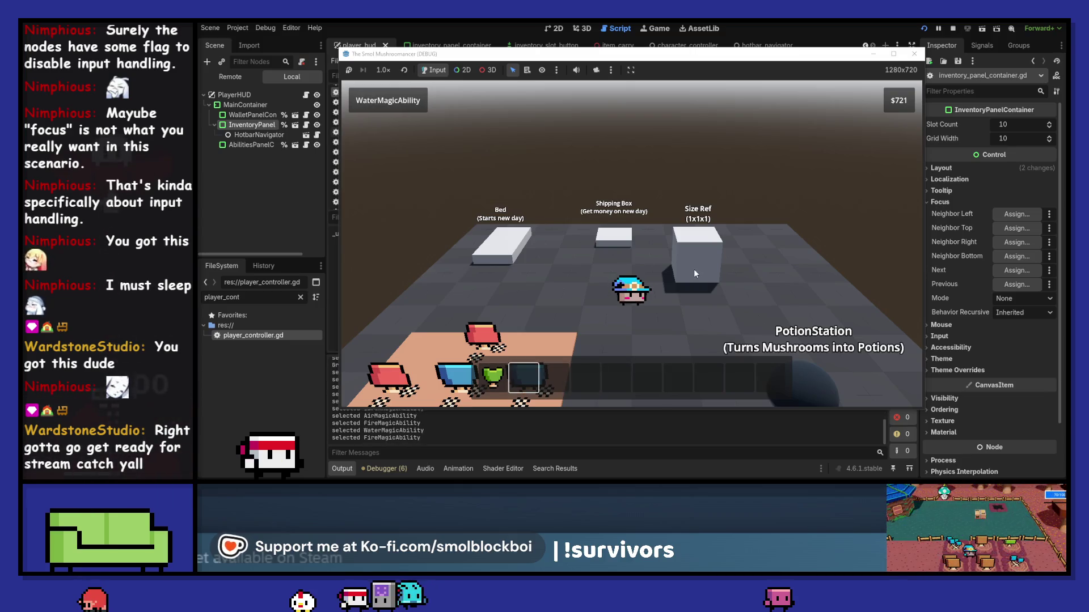
pyautogui.scroll(-1, 692, 269)
pyautogui.scroll(-1, 690, 266)
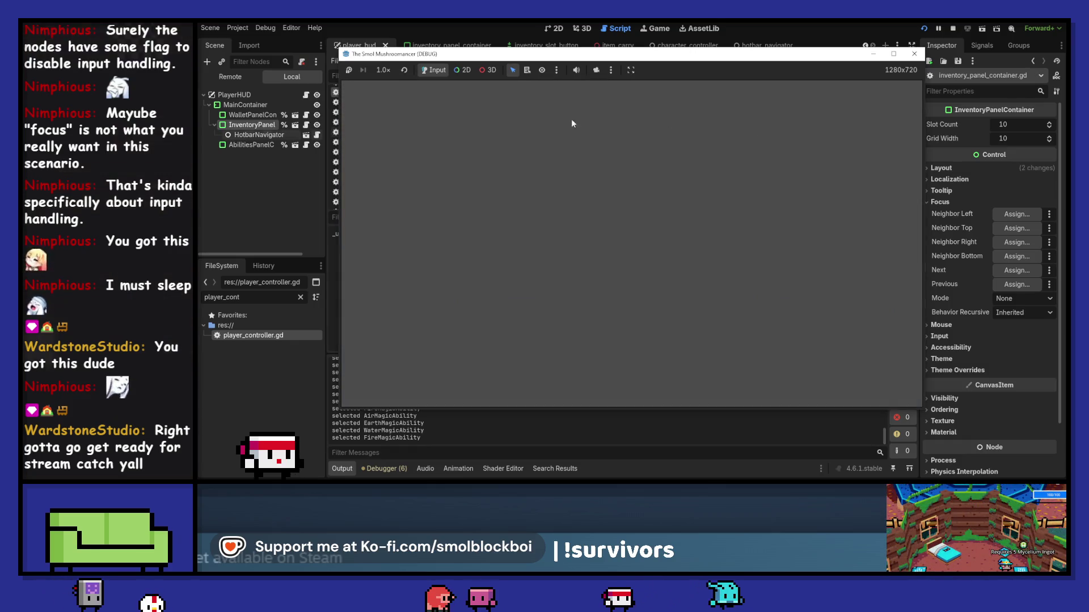
pyautogui.click(914, 54)
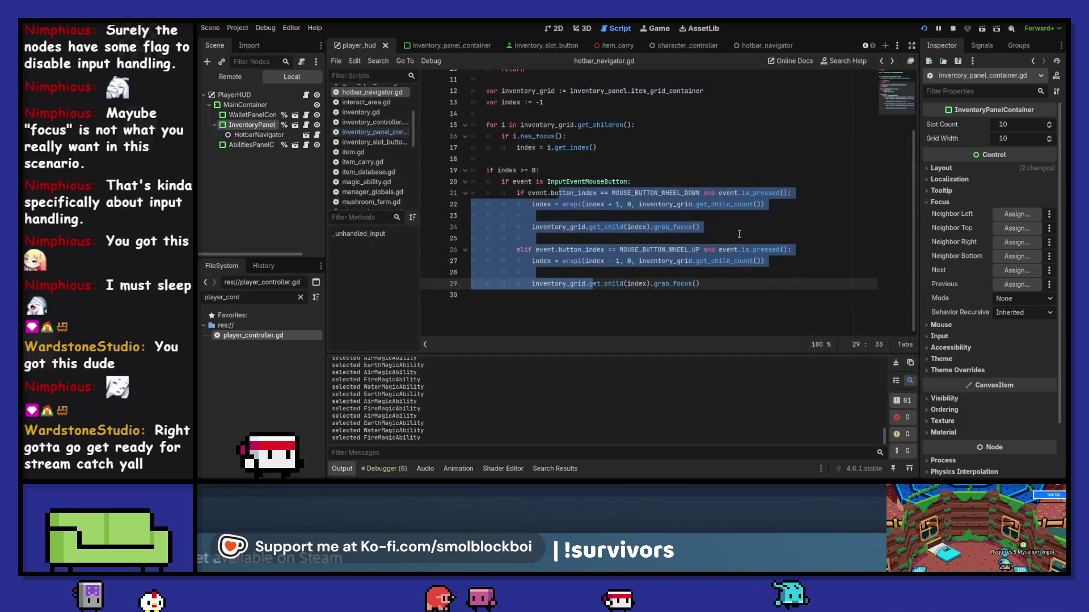
# Change the focus call on line 24 to grab_focus.call_deferred().
pyautogui.click(728, 229)
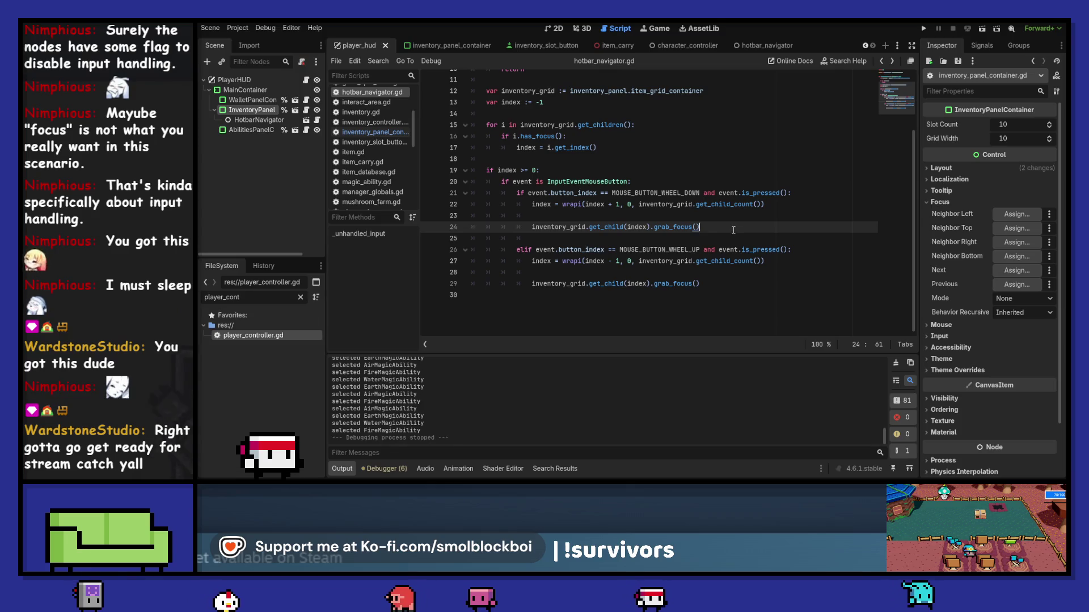
pyautogui.press('BackSpace')
pyautogui.press('BackSpace')
pyautogui.write('.call_d')
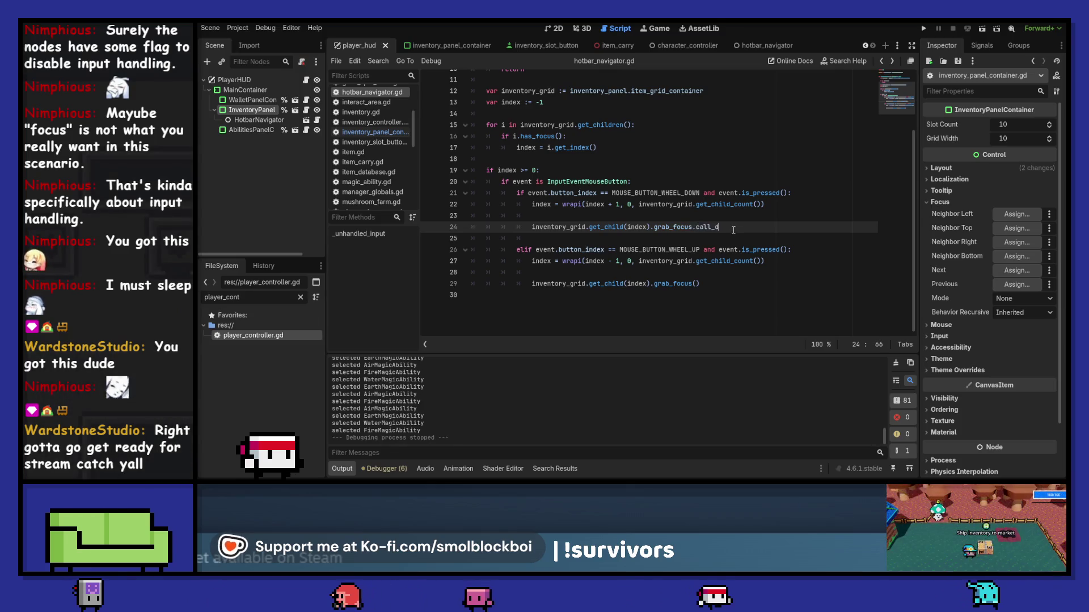
pyautogui.write('efer')
pyautogui.scroll(1, 733, 230)
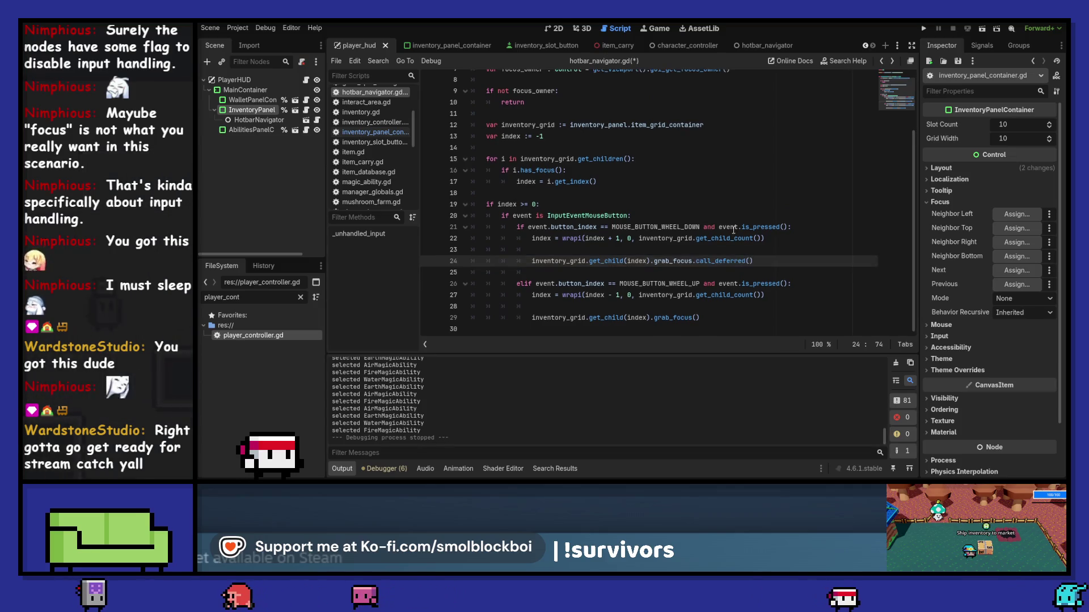
# Add .call_deferred() to the grab_focus call on line 29 and launch the game.
pyautogui.press('End')
pyautogui.hotkey('ctrl', 'shift', 'Left')
pyautogui.hotkey('ctrl', 'shift', 'Left')
pyautogui.hotkey('ctrl', 'shift', 'Left')
pyautogui.press('Down')
pyautogui.press('Down')
pyautogui.press('Down')
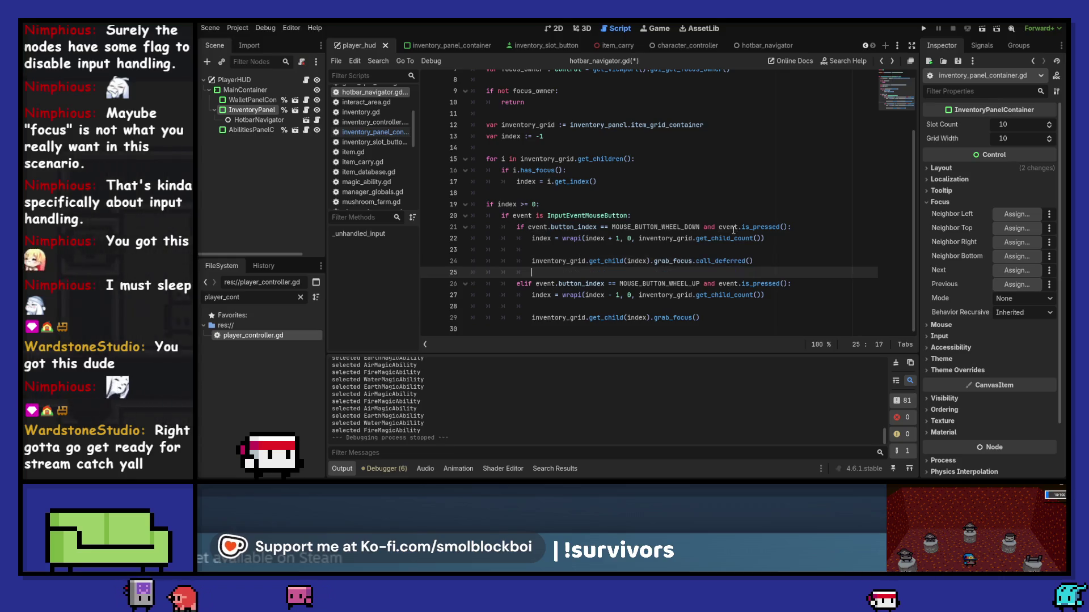
pyautogui.press('Right')
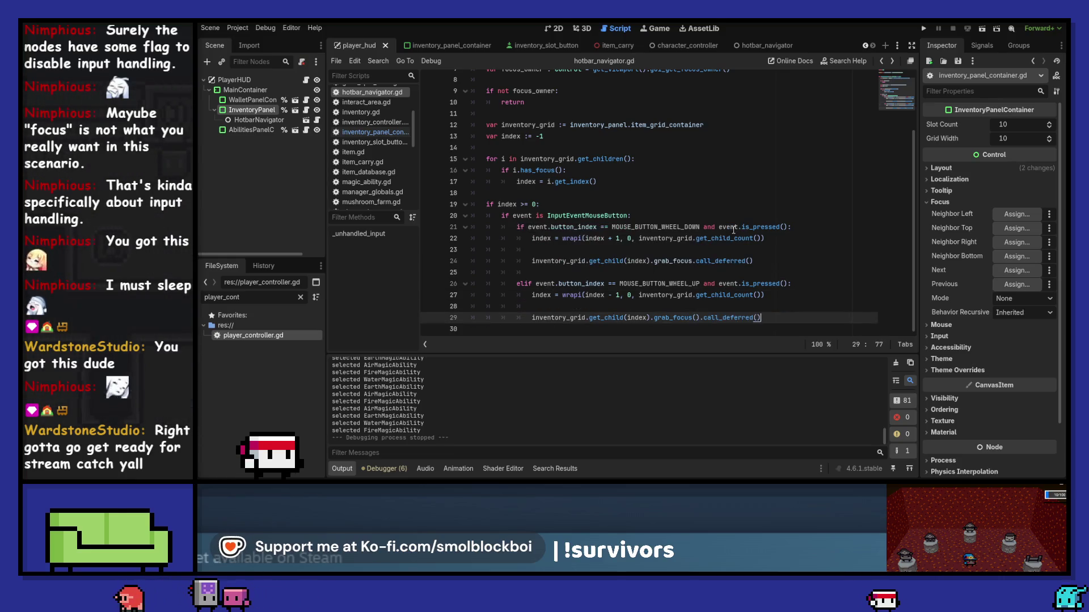
pyautogui.press('F5')
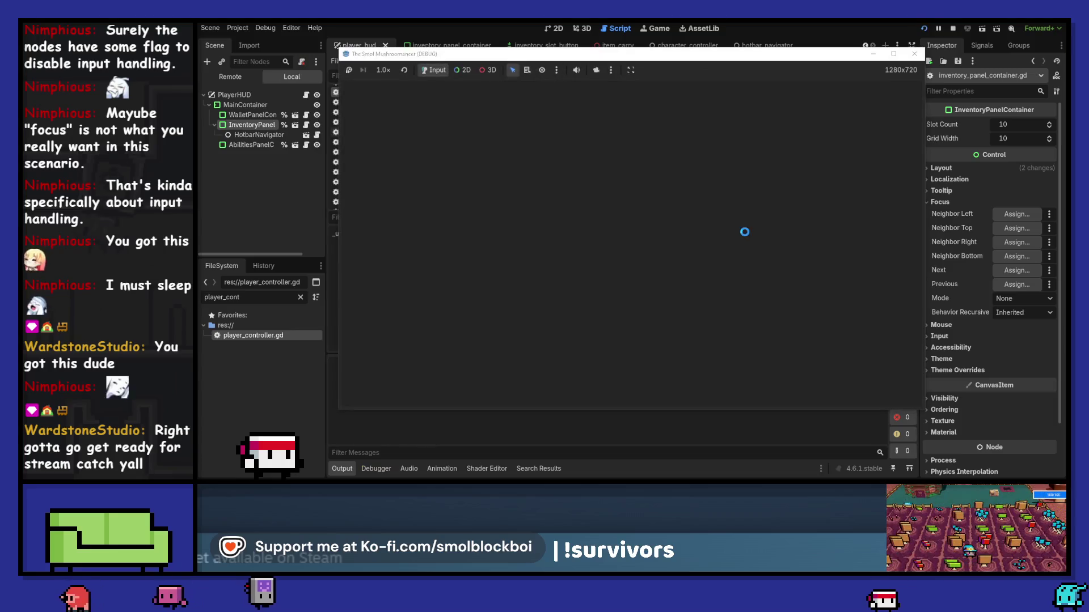
# Load mushroom_farm, stop the run after the debugger error, undo the line 29 edit, and save.
pyautogui.click(675, 276)
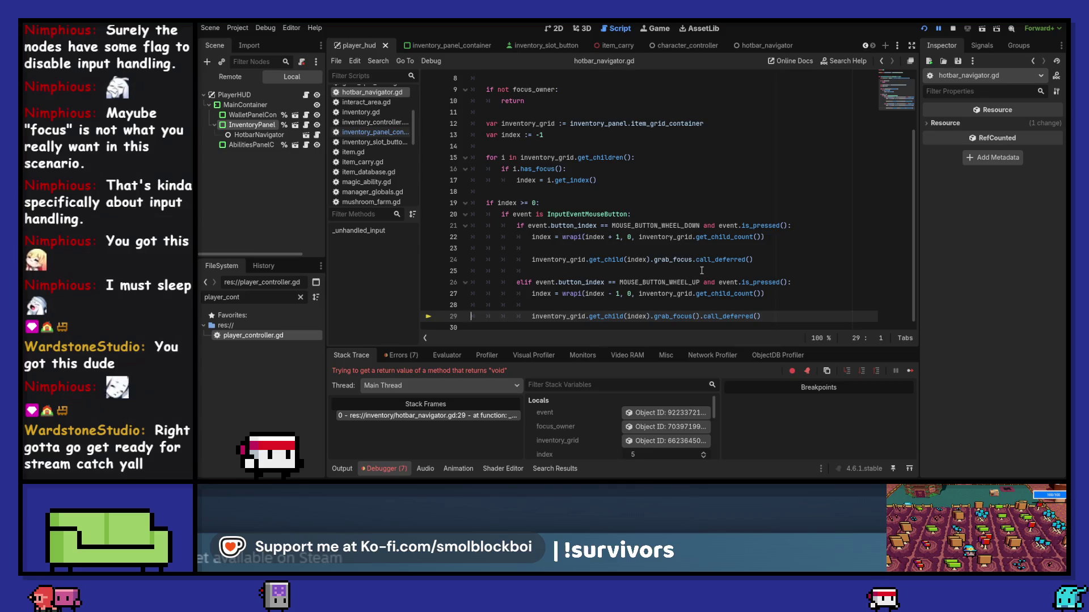
pyautogui.click(953, 27)
pyautogui.hotkey('ctrl', 'z')
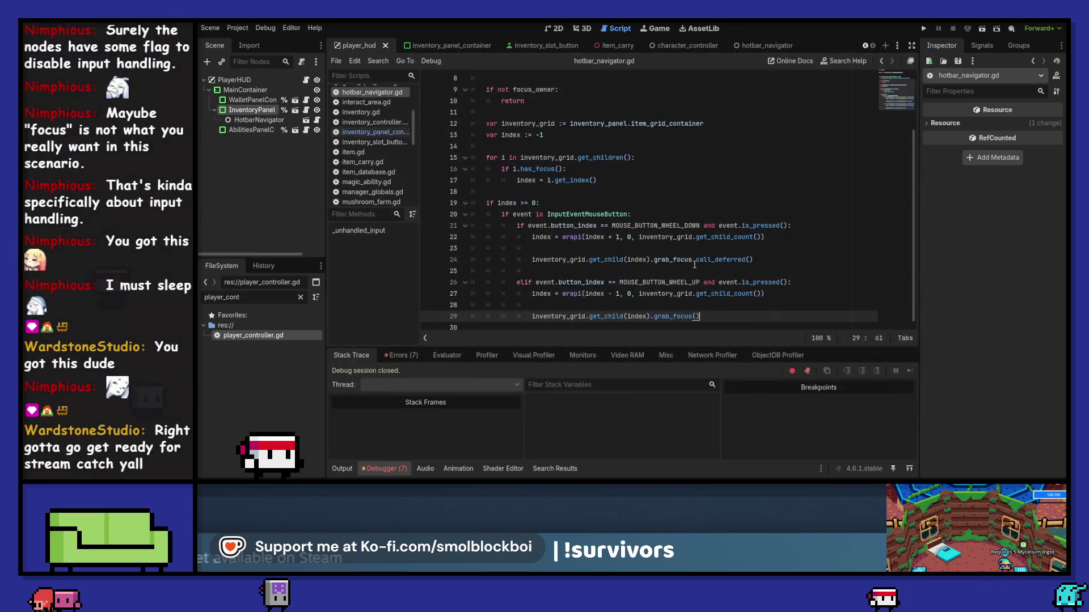
pyautogui.hotkey('ctrl', 's')
pyautogui.write('.call_deferred')
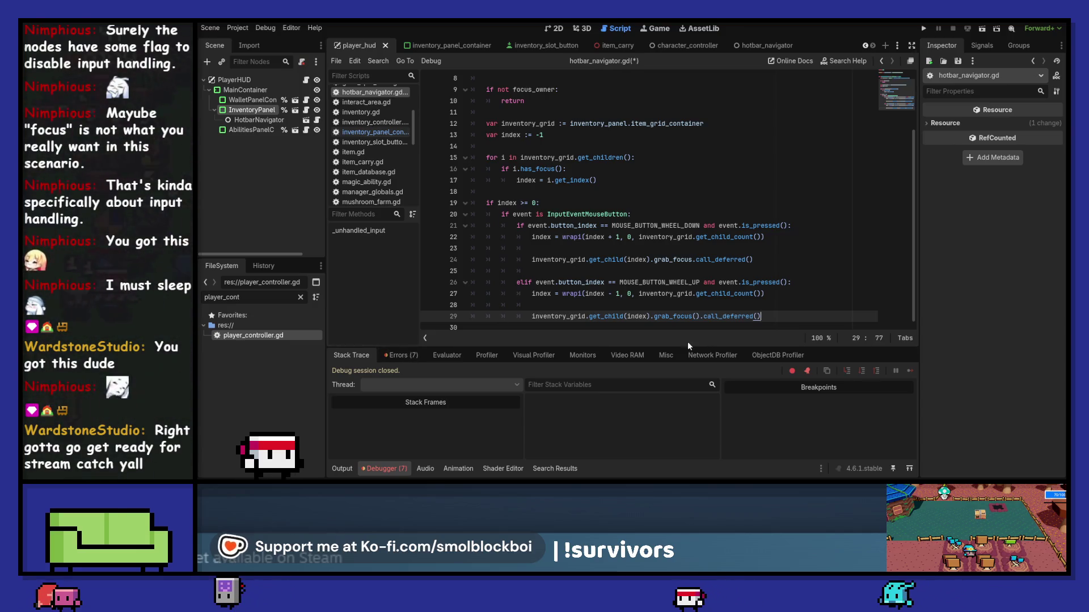
# Remove the () after grab_focus on line 29 and relaunch the game.
pyautogui.click(697, 315)
pyautogui.press('BackSpace')
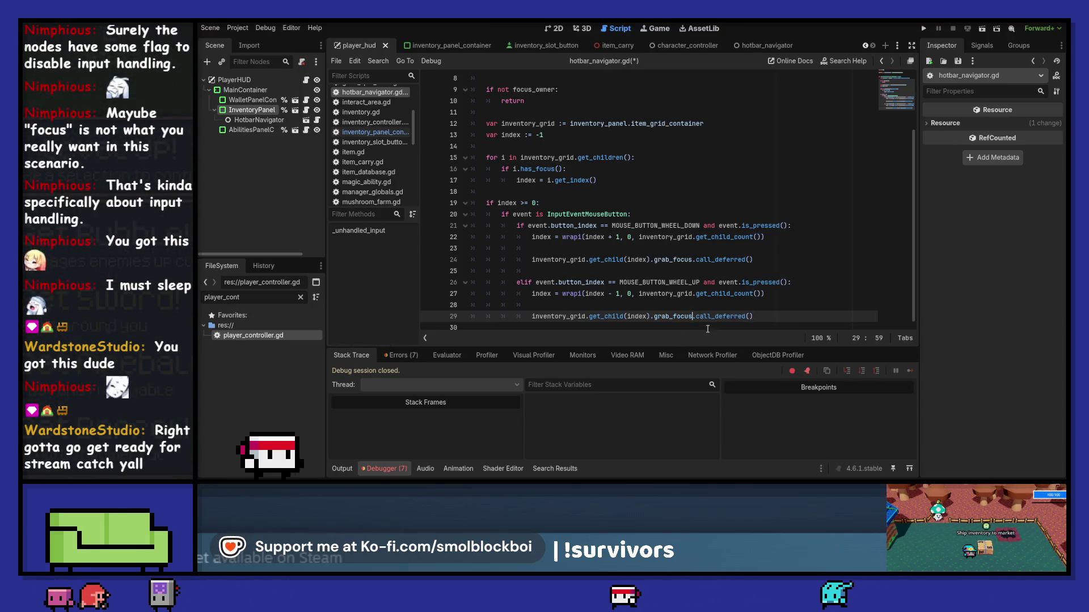
pyautogui.press('F5')
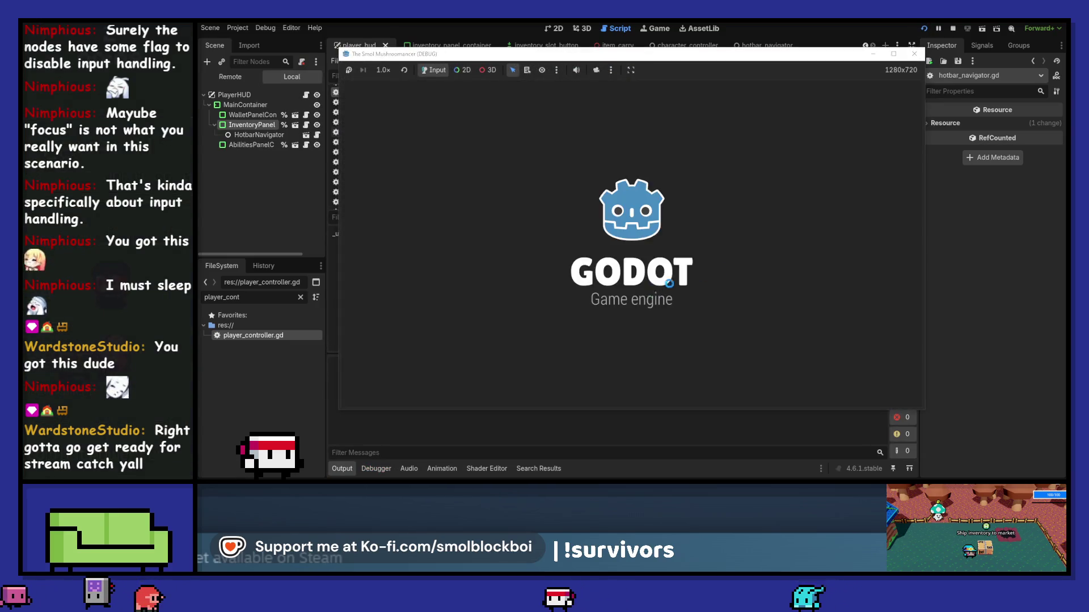
# In mushroom_farm, wheel through the Earth, Water, Fire and Air slots, walk around, then stop the game.
pyautogui.click(633, 278)
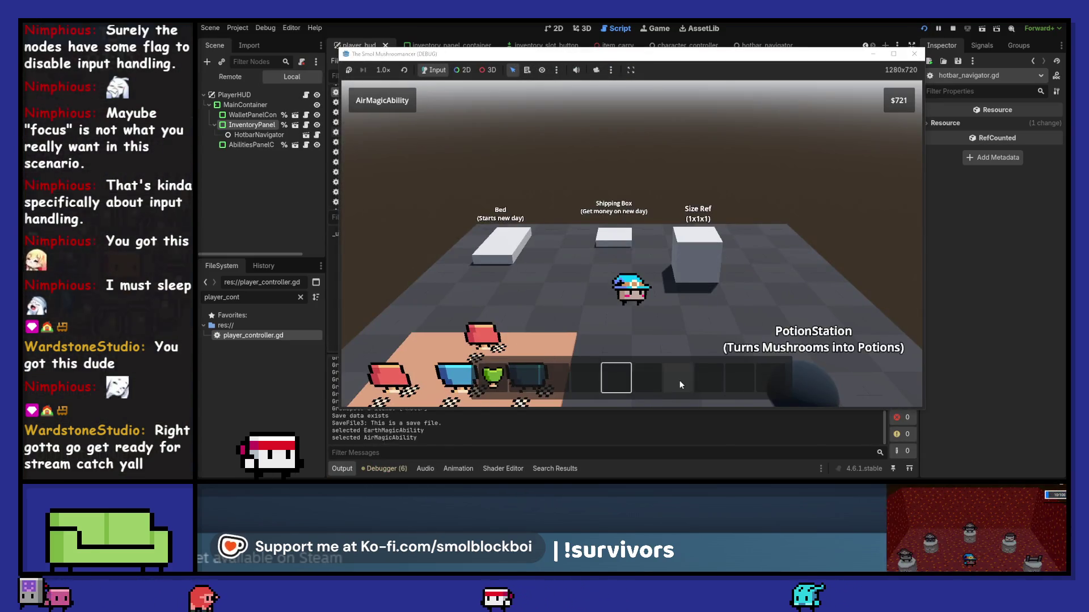
pyautogui.scroll(-6, 705, 286)
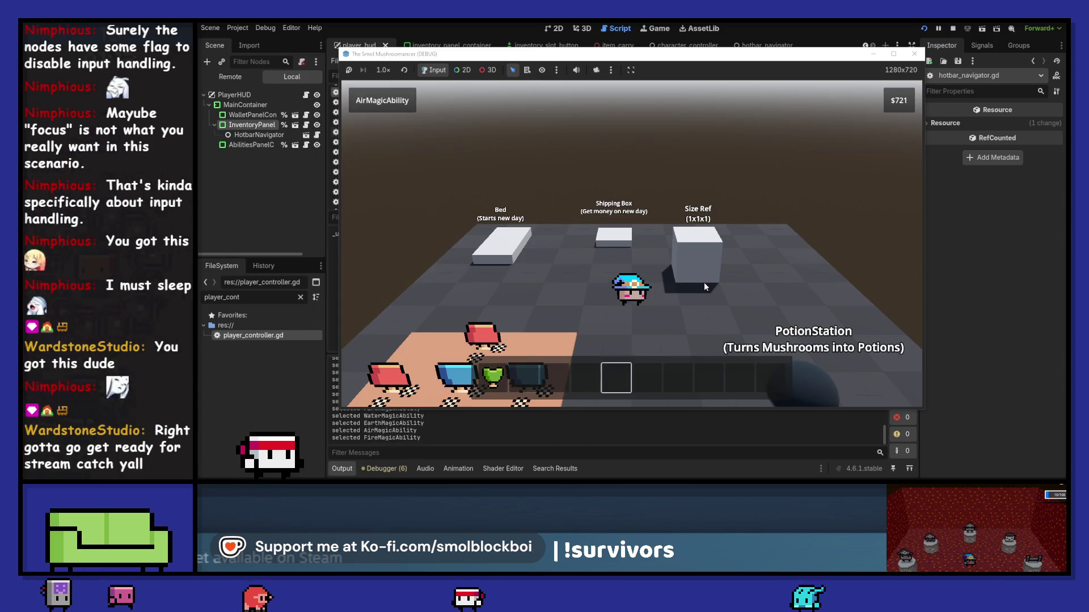
pyautogui.scroll(7, 703, 282)
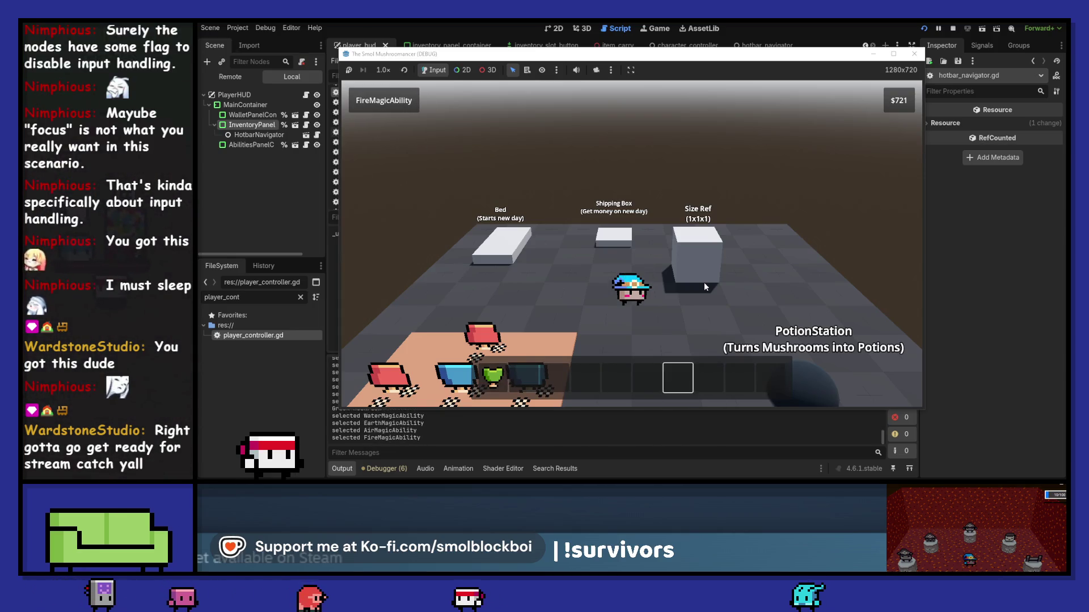
pyautogui.scroll(-3, 696, 279)
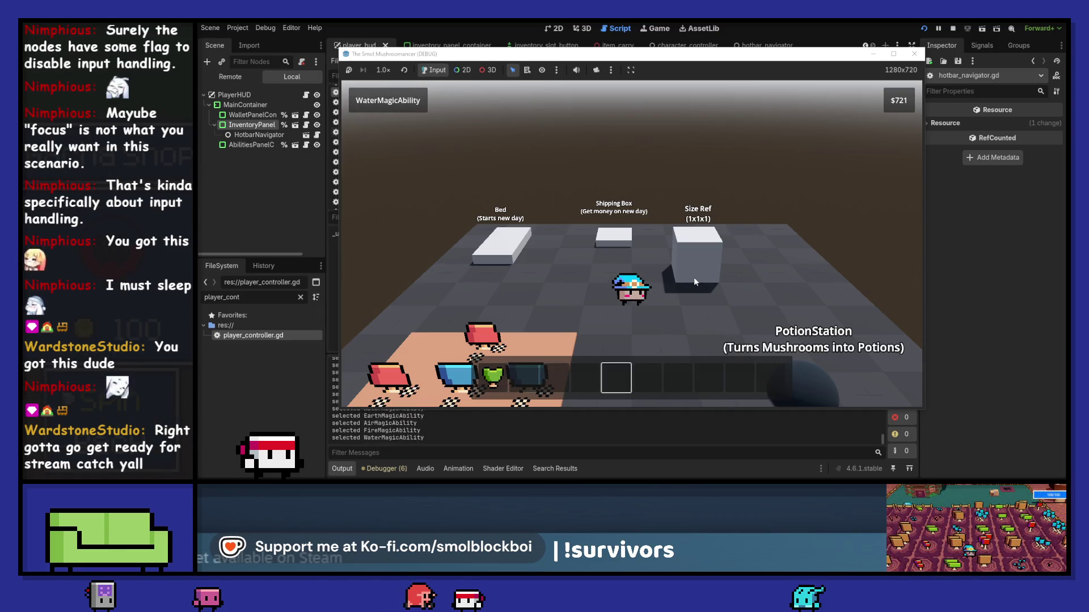
pyautogui.scroll(-4, 693, 277)
pyautogui.scroll(4, 692, 277)
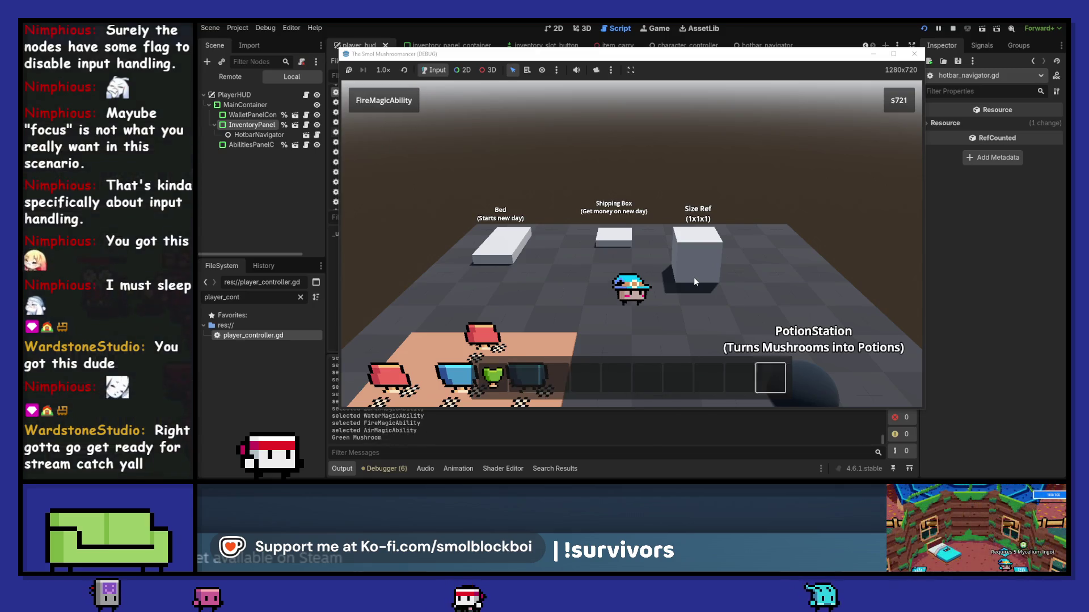
pyautogui.scroll(-7, 694, 281)
pyautogui.scroll(9, 694, 280)
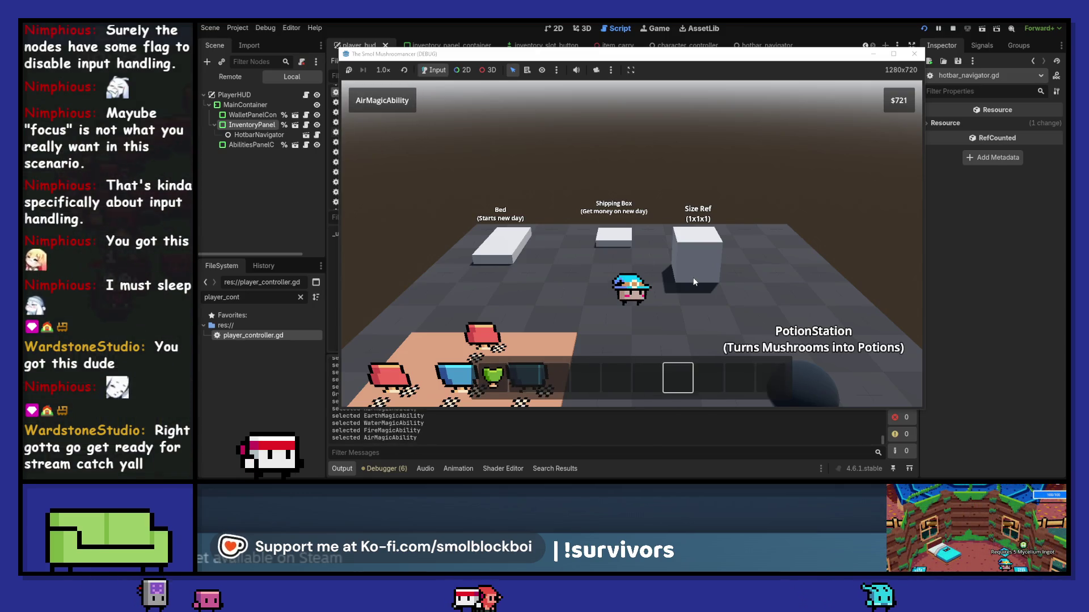
pyautogui.press('a')
pyautogui.press('d')
pyautogui.scroll(-8, 693, 277)
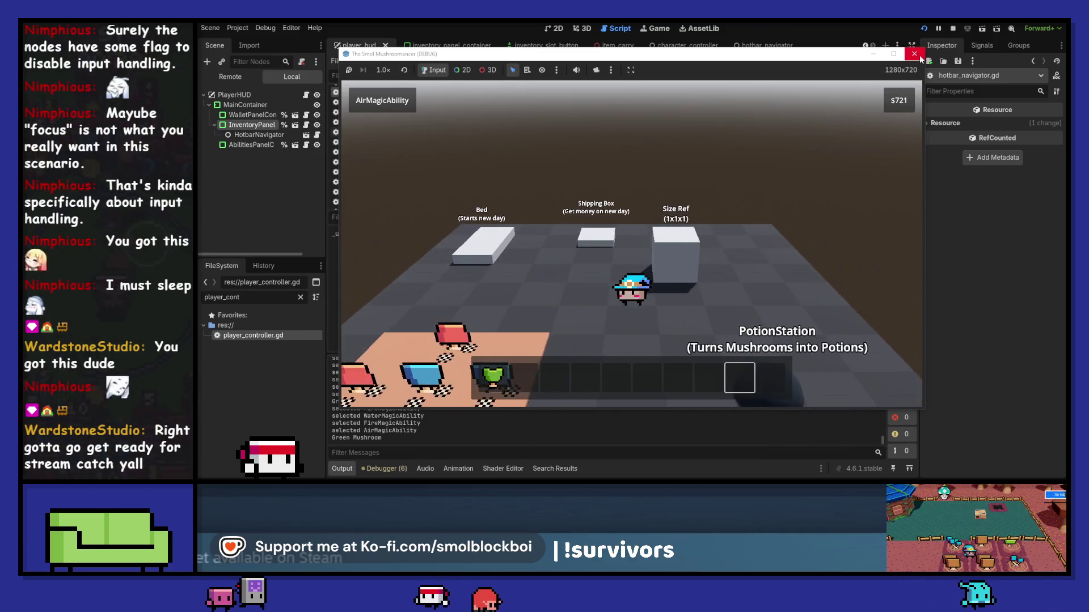
pyautogui.click(914, 54)
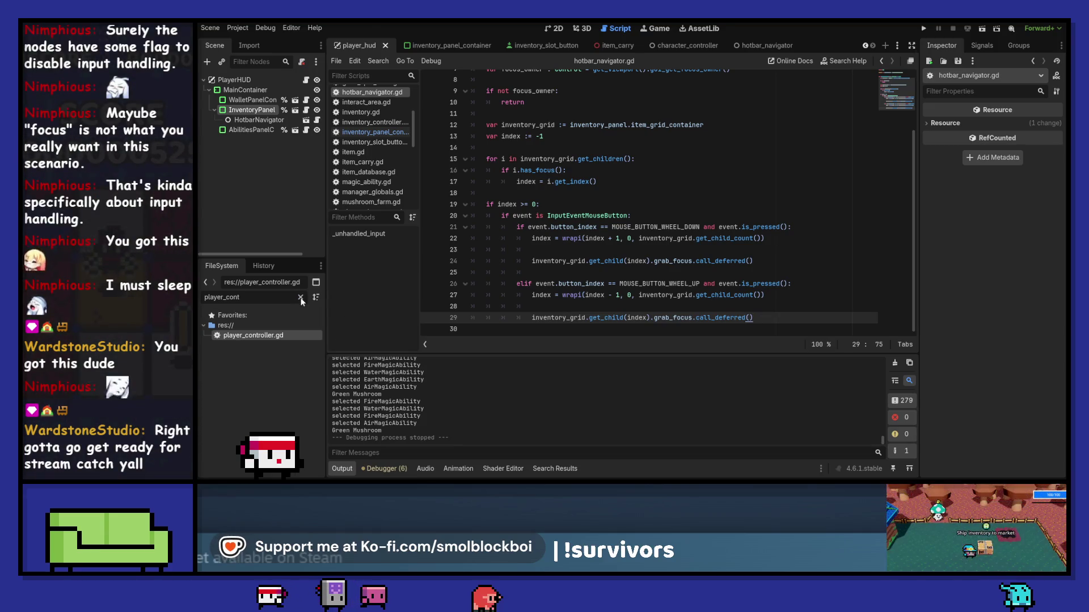
# Clear the FileSystem filter, show HotbarNavigator's properties, and save the scene.
pyautogui.click(301, 297)
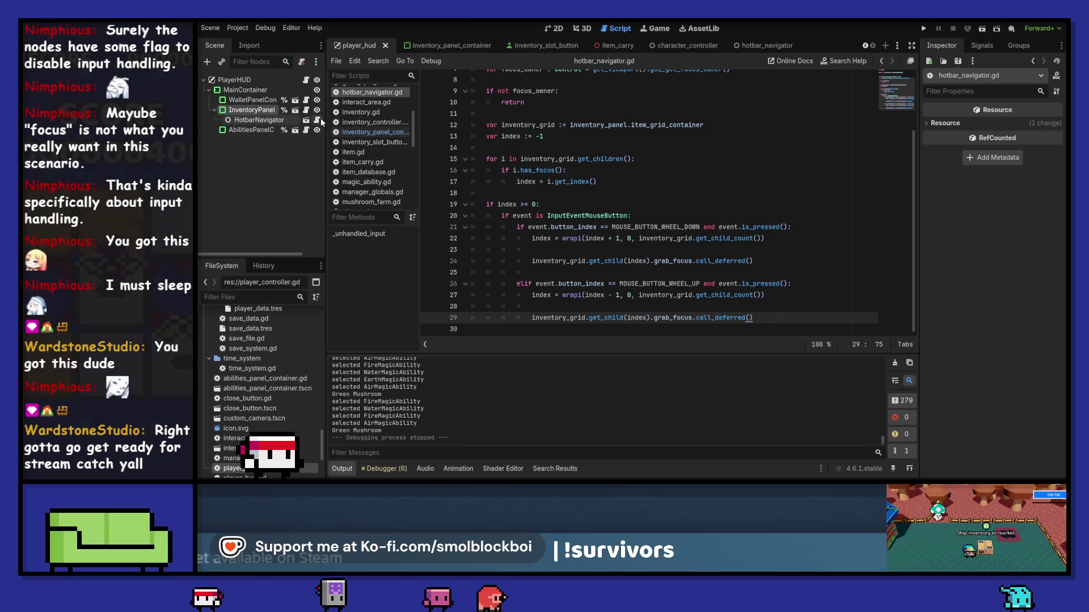
pyautogui.click(277, 121)
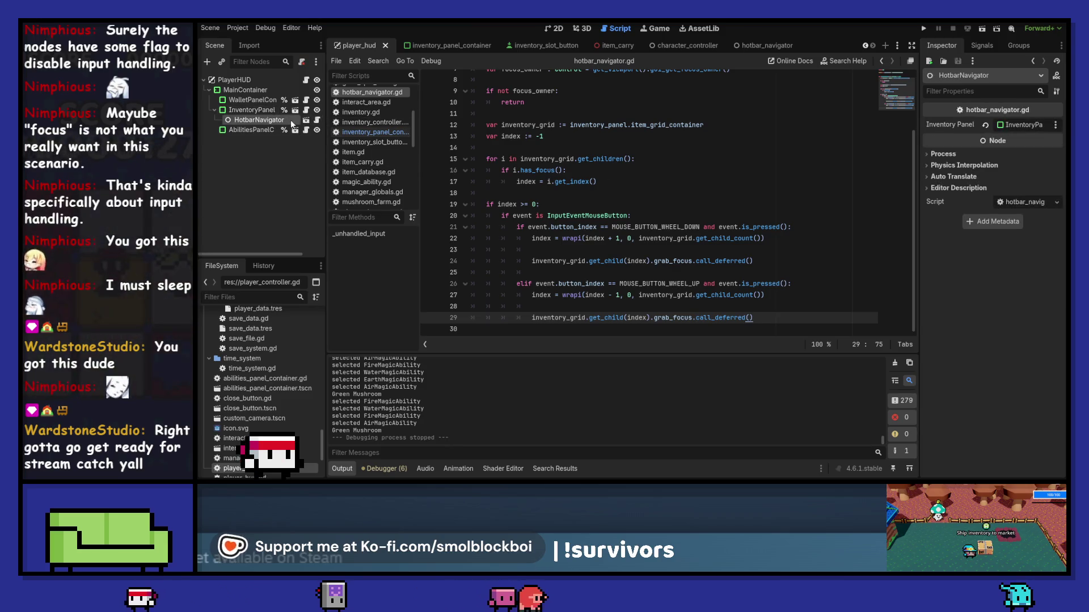
pyautogui.scroll(3, 680, 199)
pyautogui.click(719, 188)
pyautogui.hotkey('ctrl', 's')
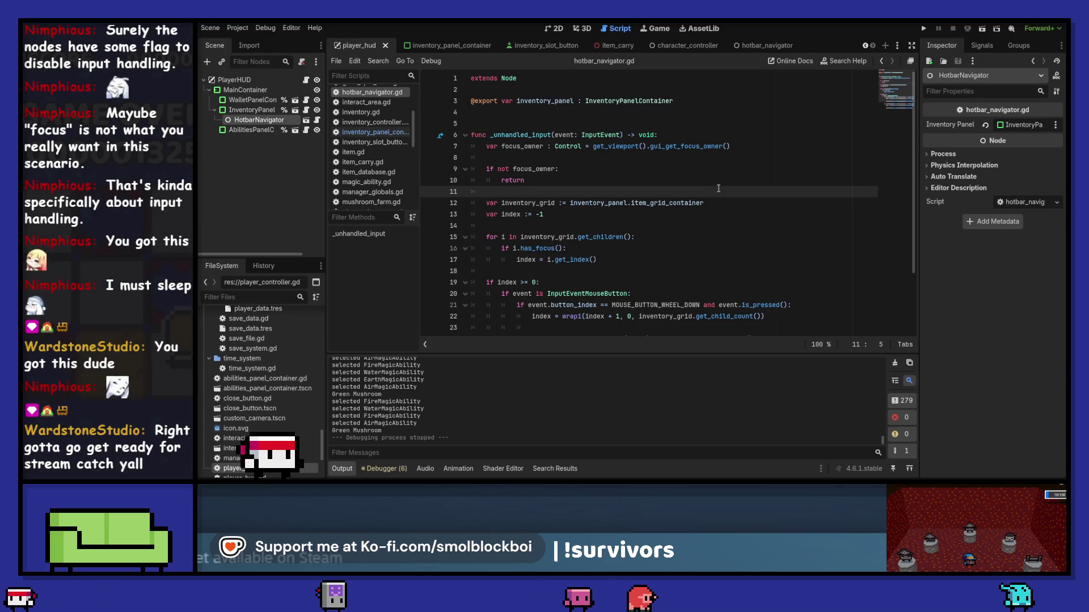
# Scroll to the top of hotbar_navigator.gd and place the caret below the inventory_panel export line.
pyautogui.scroll(-3, 718, 189)
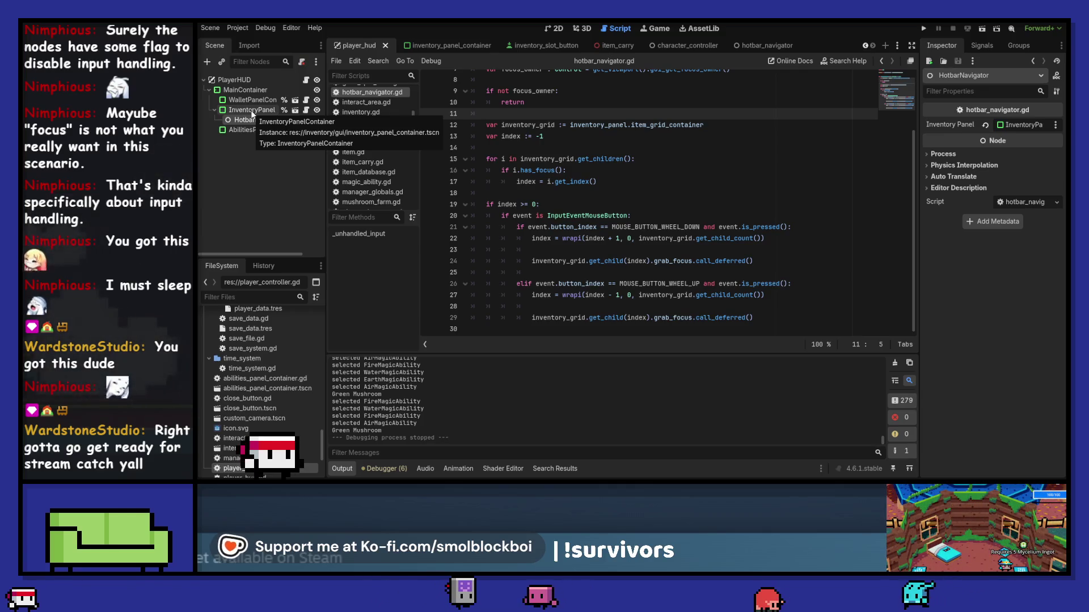
pyautogui.scroll(1, 647, 201)
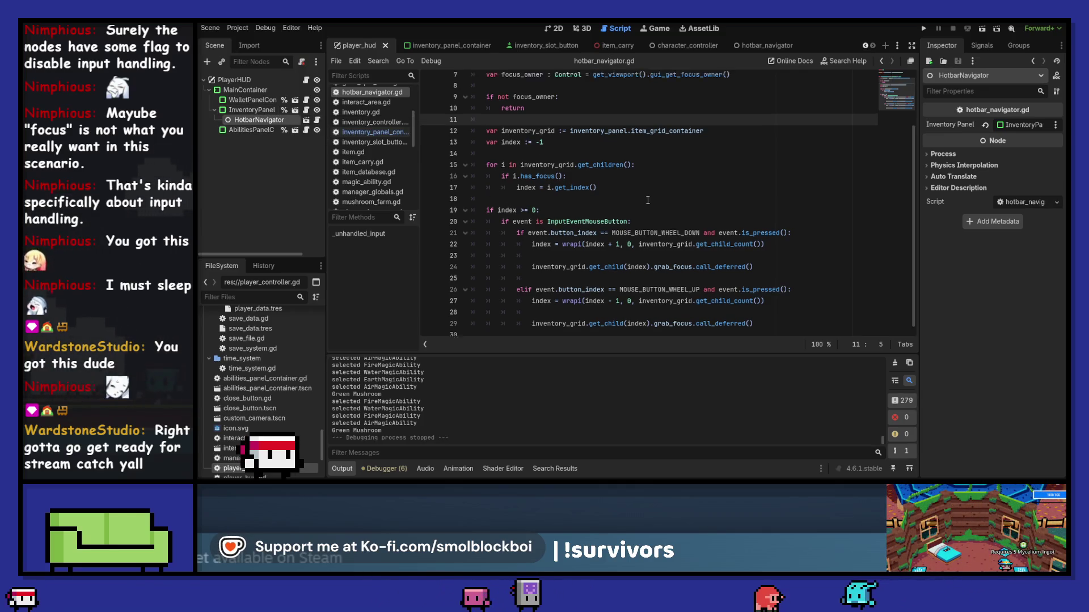
pyautogui.scroll(2, 647, 200)
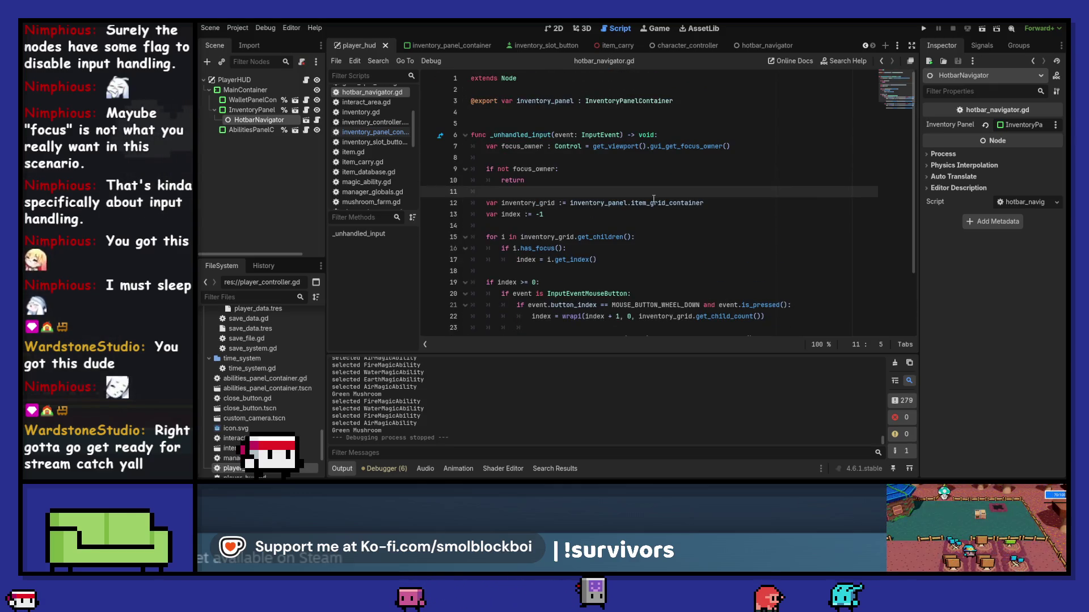
pyautogui.moveTo(652, 199)
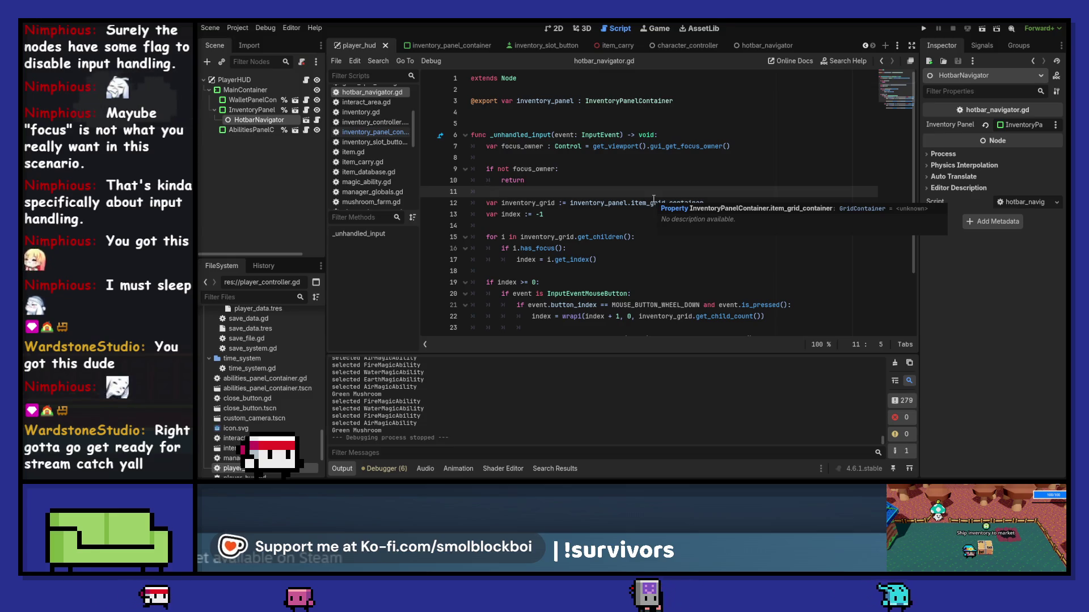
pyautogui.click(535, 112)
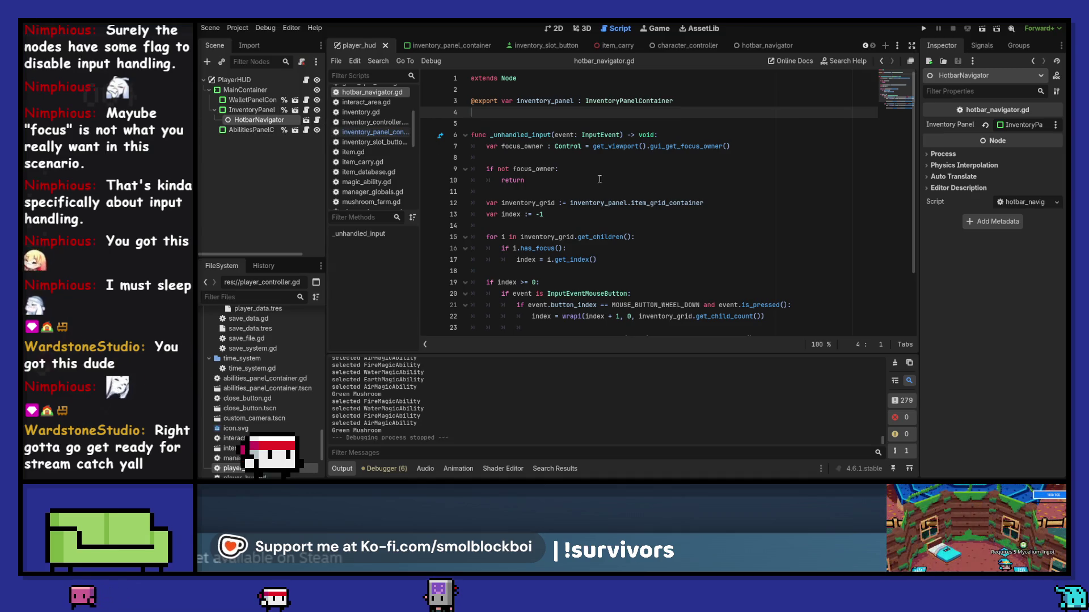
# Add 'var index : int = 0' on line 5, delete 'var index := -1', and save the script.
pyautogui.press('Return')
pyautogui.write('var')
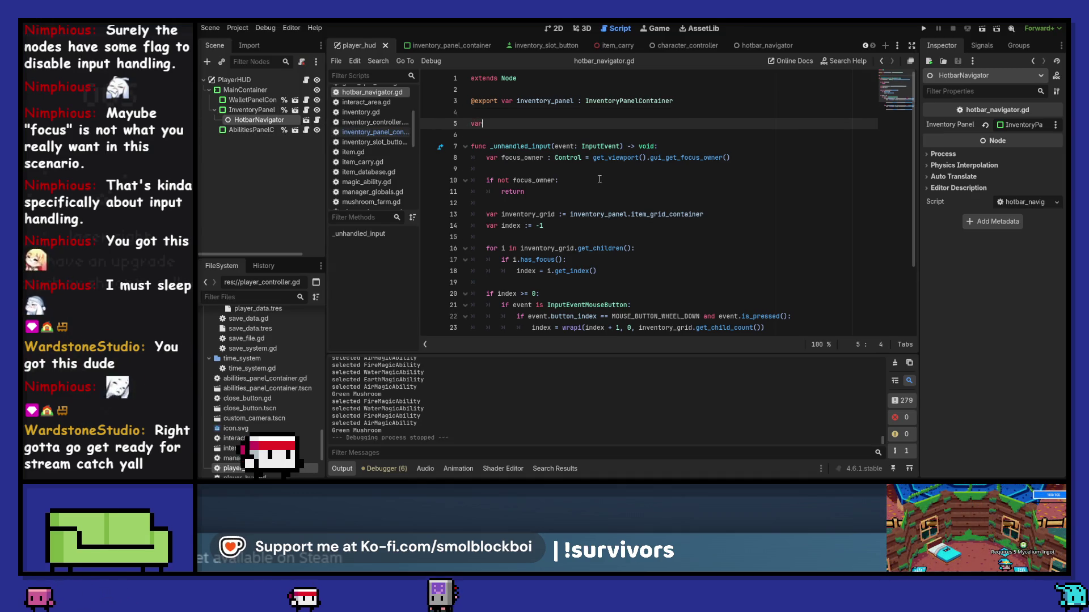
pyautogui.write(' index :')
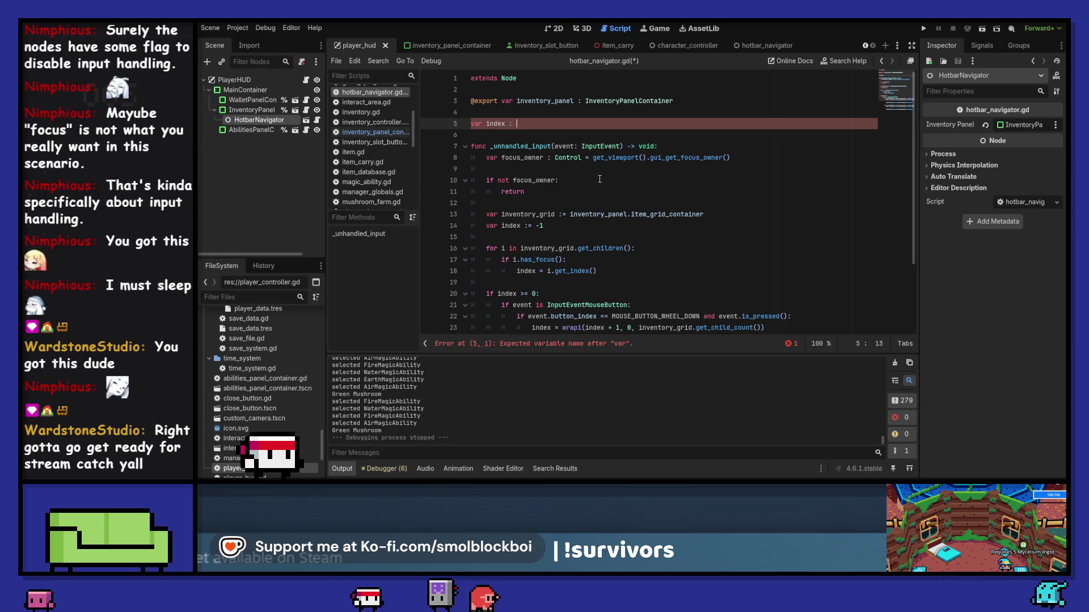
pyautogui.write('int ')
pyautogui.write('= 0')
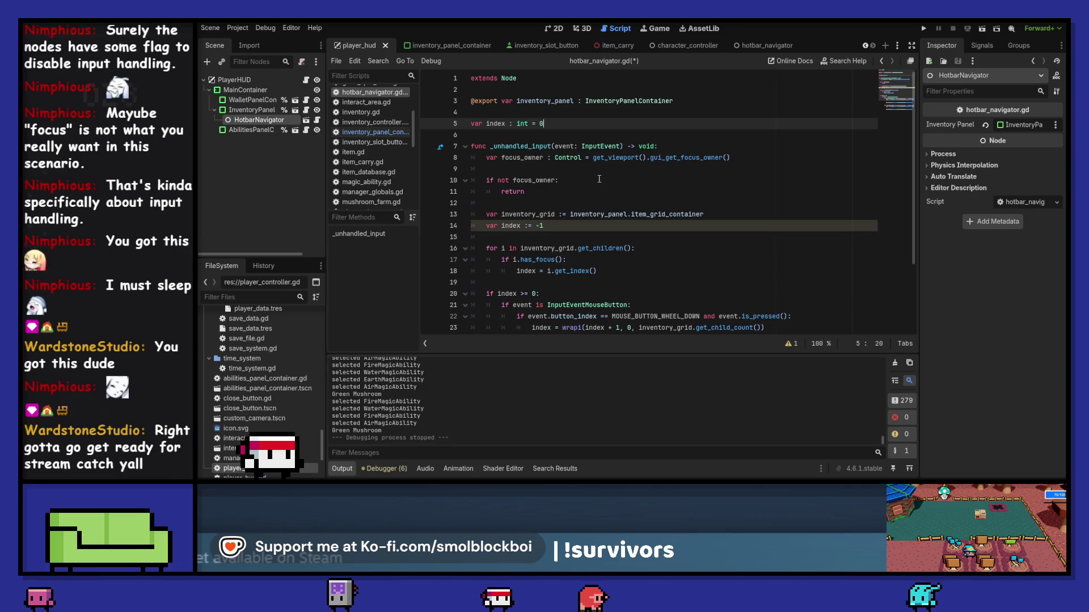
pyautogui.click(733, 219)
pyautogui.press('BackSpace')
pyautogui.press('BackSpace')
pyautogui.press('BackSpace')
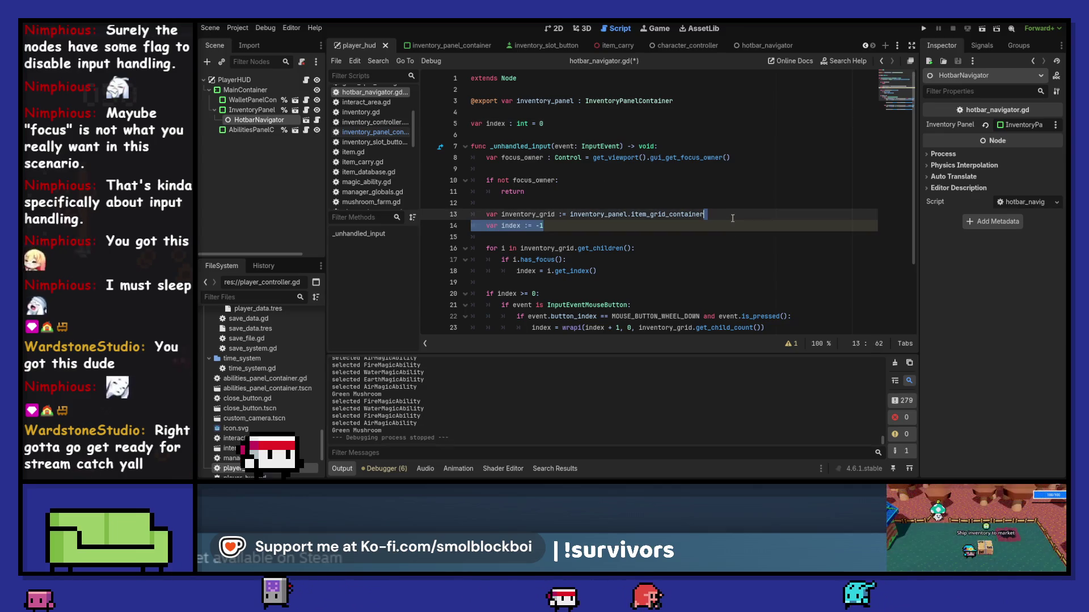
pyautogui.hotkey('ctrl', 's')
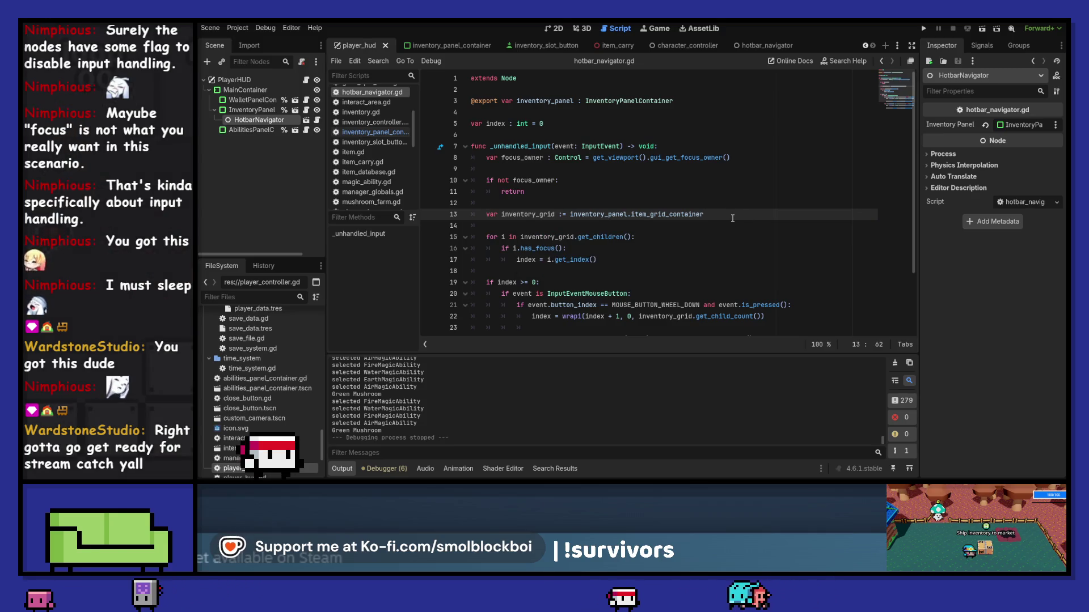
pyautogui.scroll(-3, 732, 219)
pyautogui.click(230, 111)
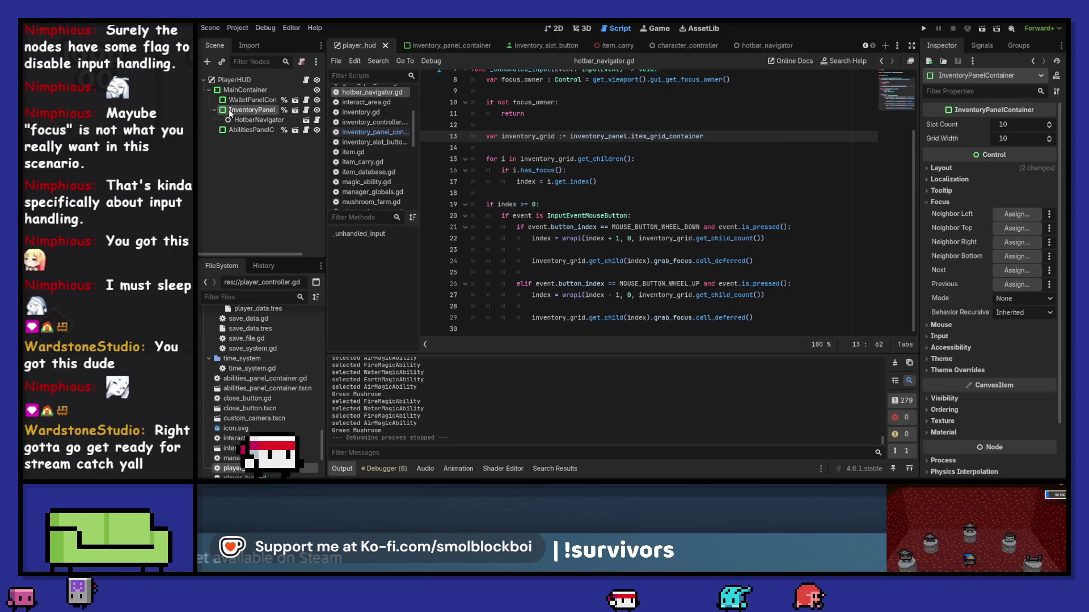
# Set the InventoryPanel's Focus Behavior Recursive to Disabled and save the scene.
pyautogui.click(1025, 311)
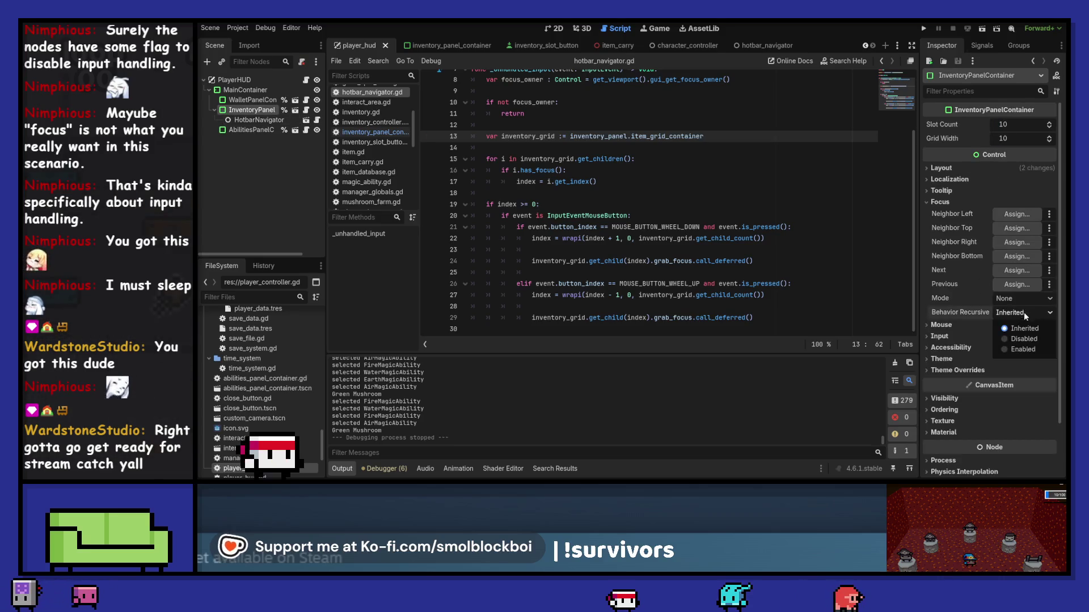
pyautogui.click(1023, 343)
pyautogui.hotkey('ctrl', 's')
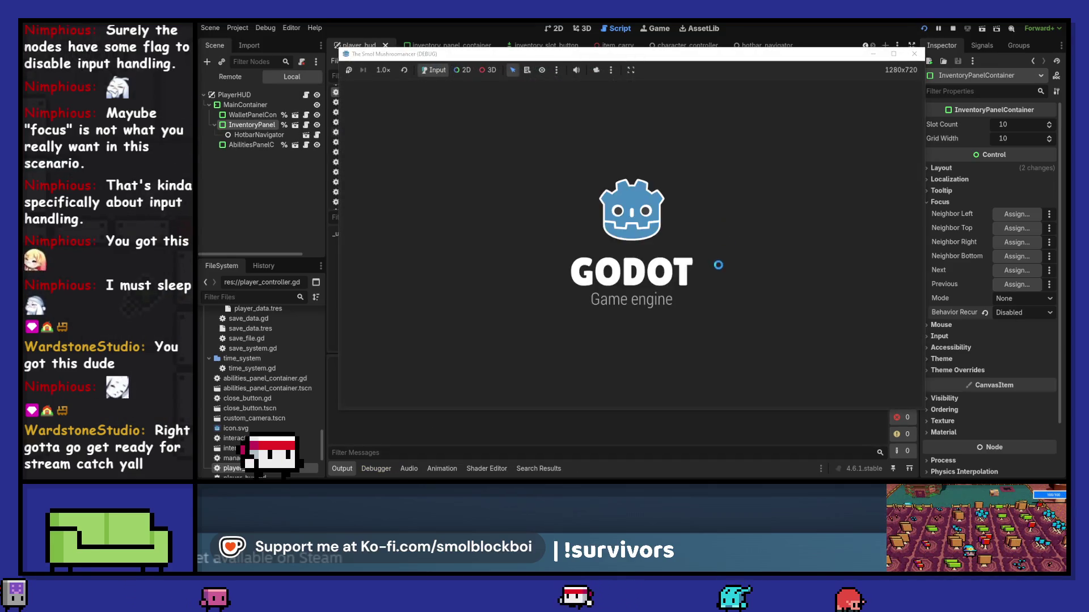
# Test mushroom farm with abilities 1-4 and AirMagicAbility, stop, then revert Behavior Recursive to Inherited.
pyautogui.click(691, 276)
pyautogui.press('1')
pyautogui.press('2')
pyautogui.press('3')
pyautogui.press('4')
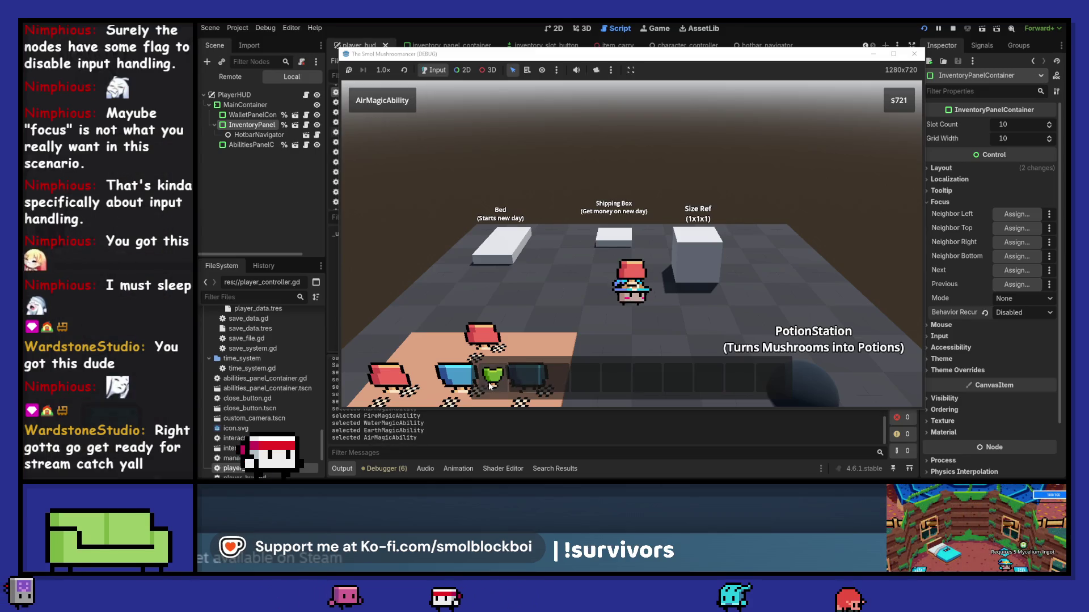
pyautogui.click(731, 388)
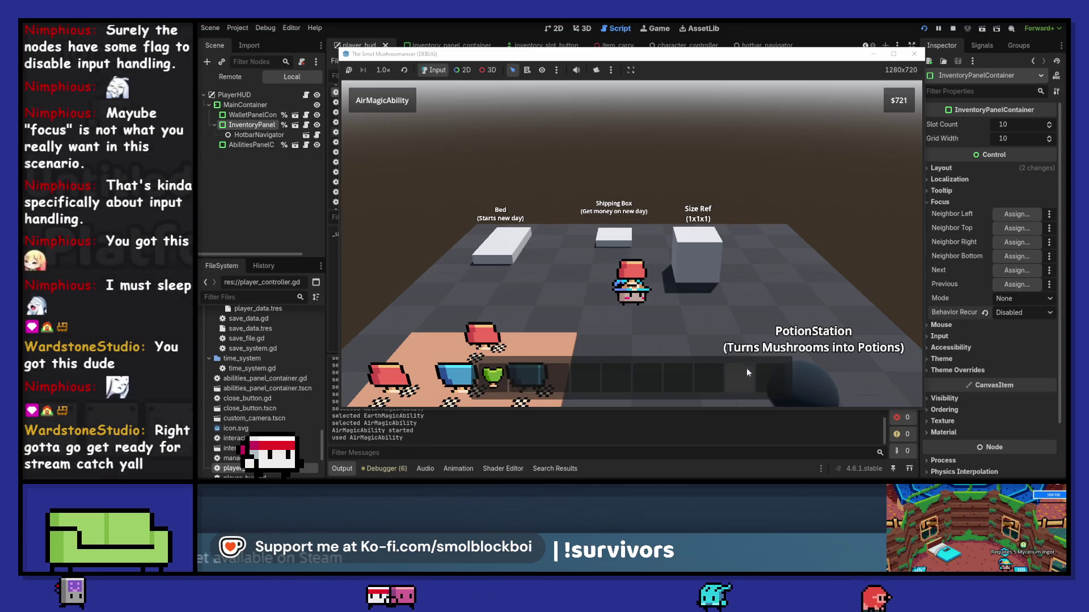
pyautogui.press('F8')
pyautogui.click(984, 311)
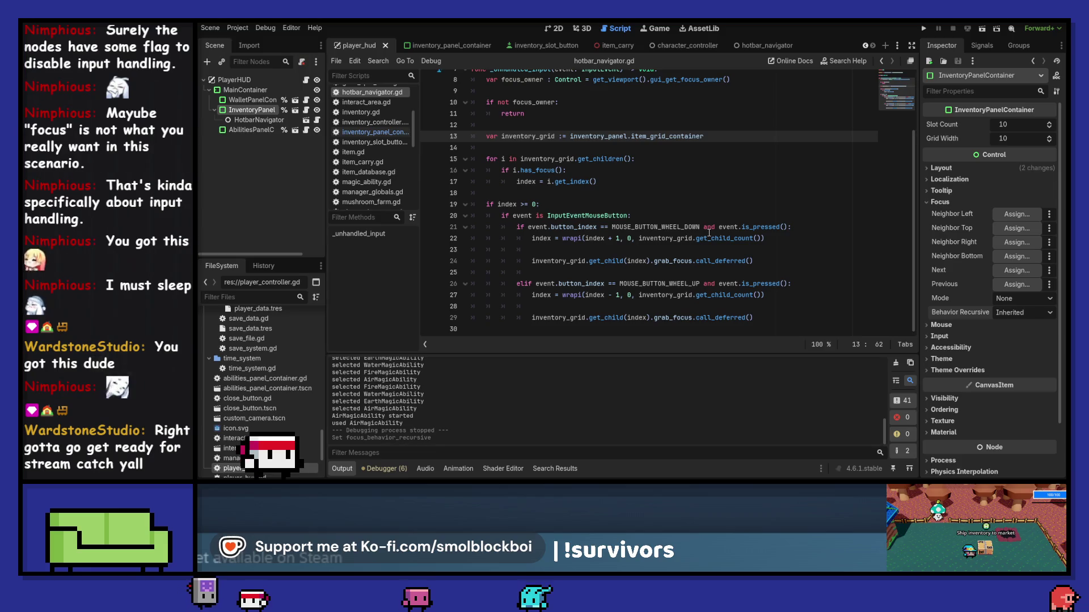
# Fix the misspelled 'rptin' on the last line into a print(index) debug call.
pyautogui.click(744, 326)
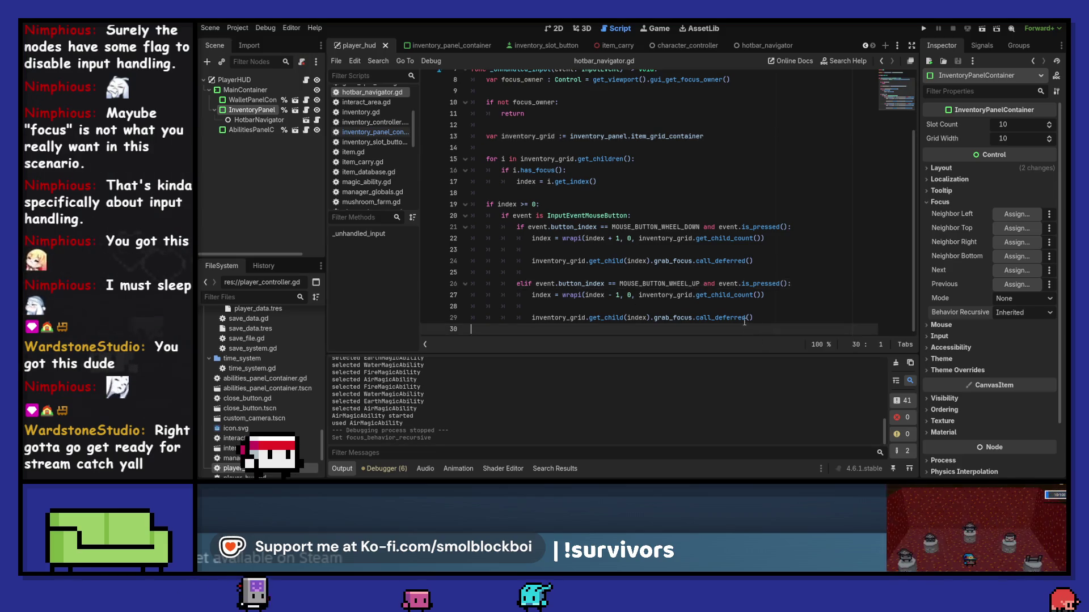
pyautogui.press('Return')
pyautogui.write('rptin')
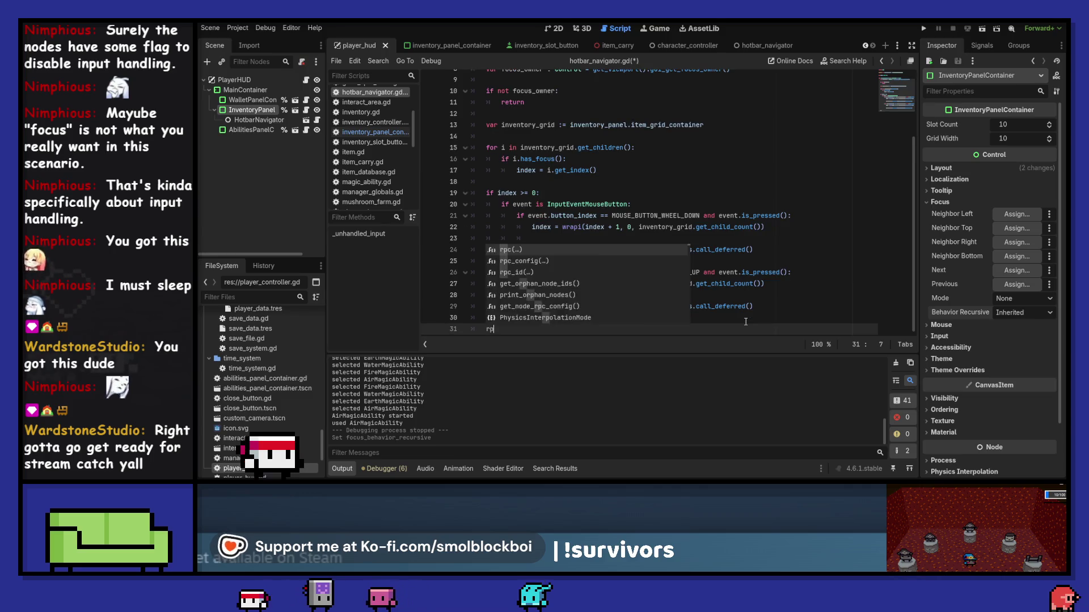
pyautogui.press('BackSpace')
pyautogui.press('BackSpace')
pyautogui.press('BackSpace')
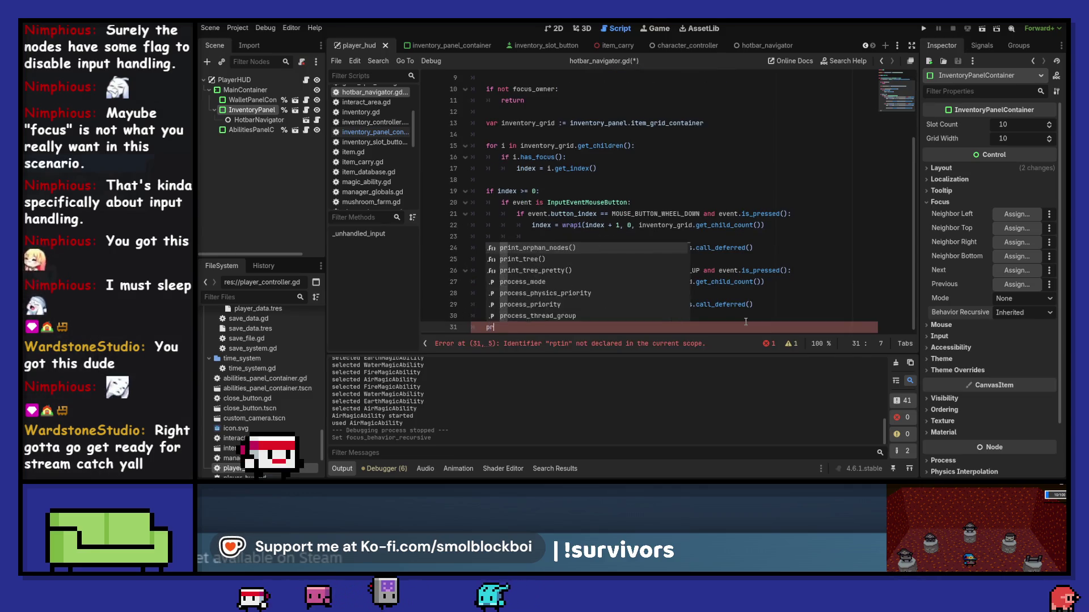
pyautogui.write('print(index')
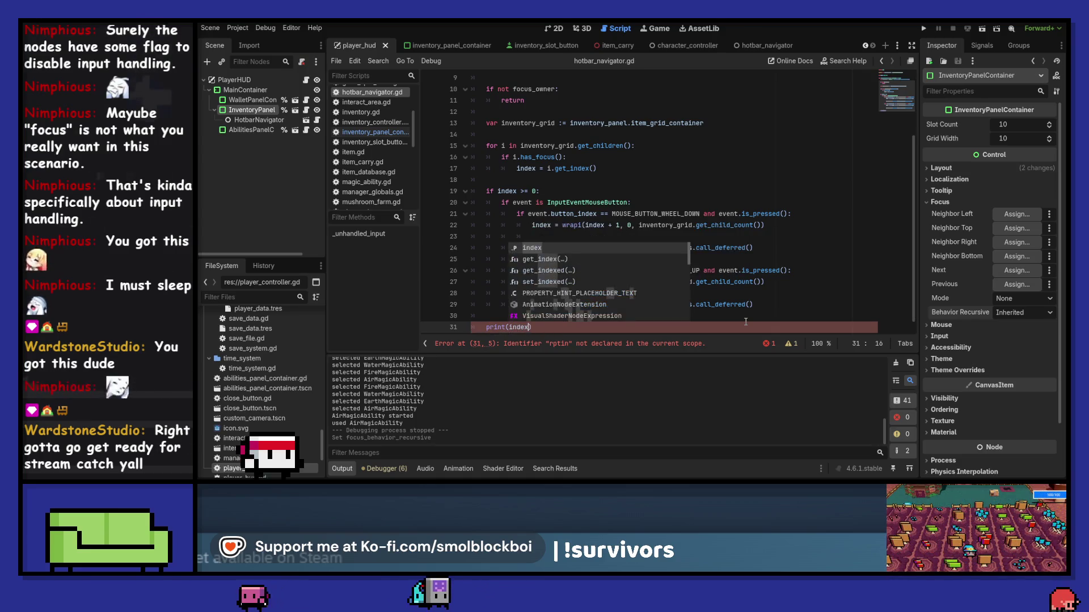
# Run the game into the mushroom farm level, then close it.
pyautogui.press('F5')
pyautogui.click(659, 279)
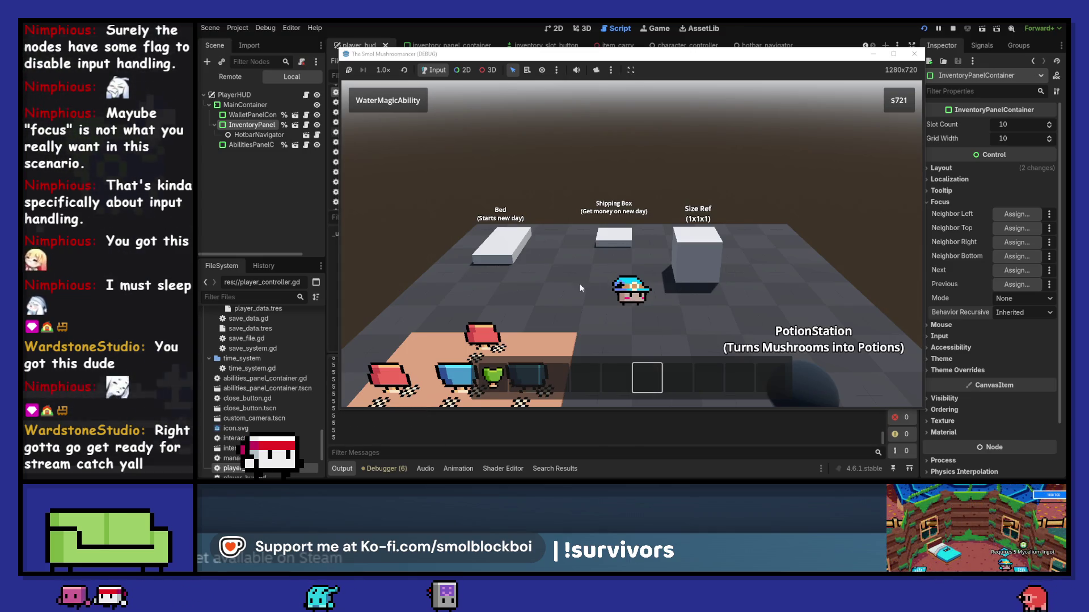
pyautogui.click(914, 54)
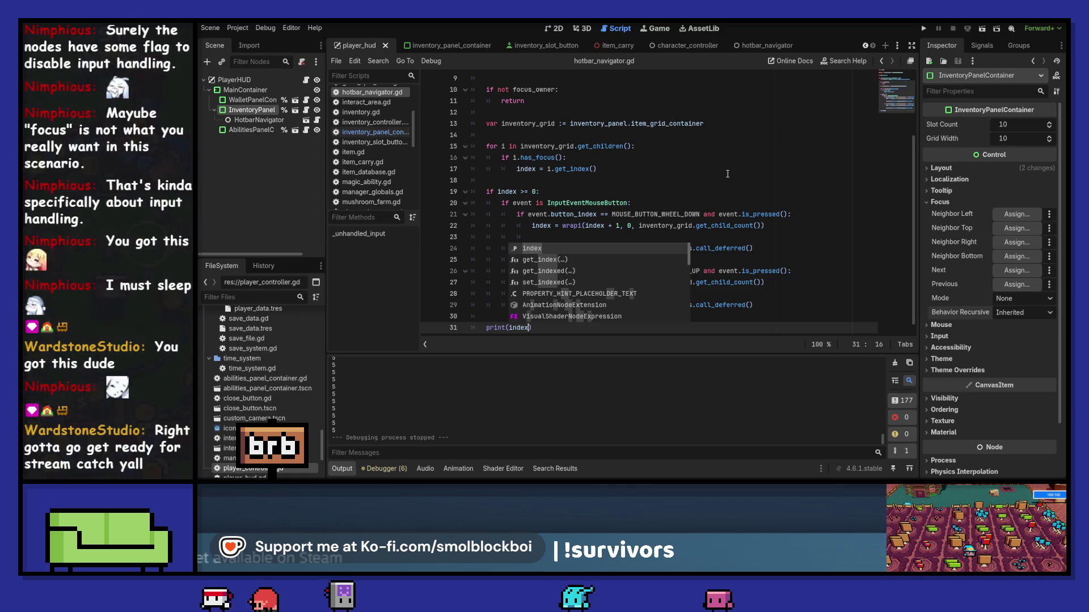
# Run the project again, load the hotbar level, and close the game after the index prints.
pyautogui.click(713, 214)
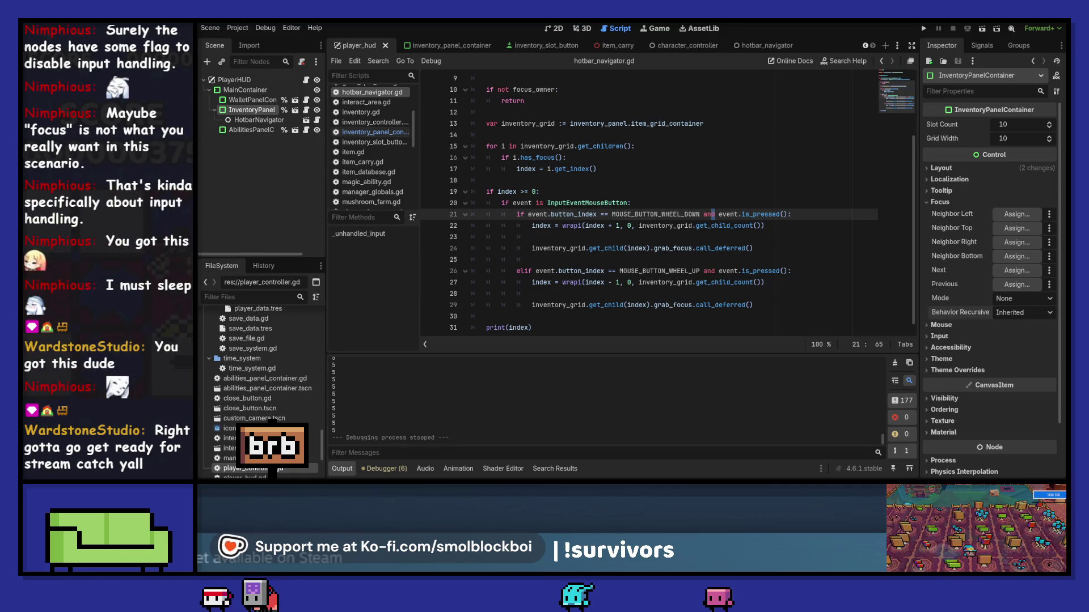
pyautogui.press('super+d')
pyautogui.press('super+d')
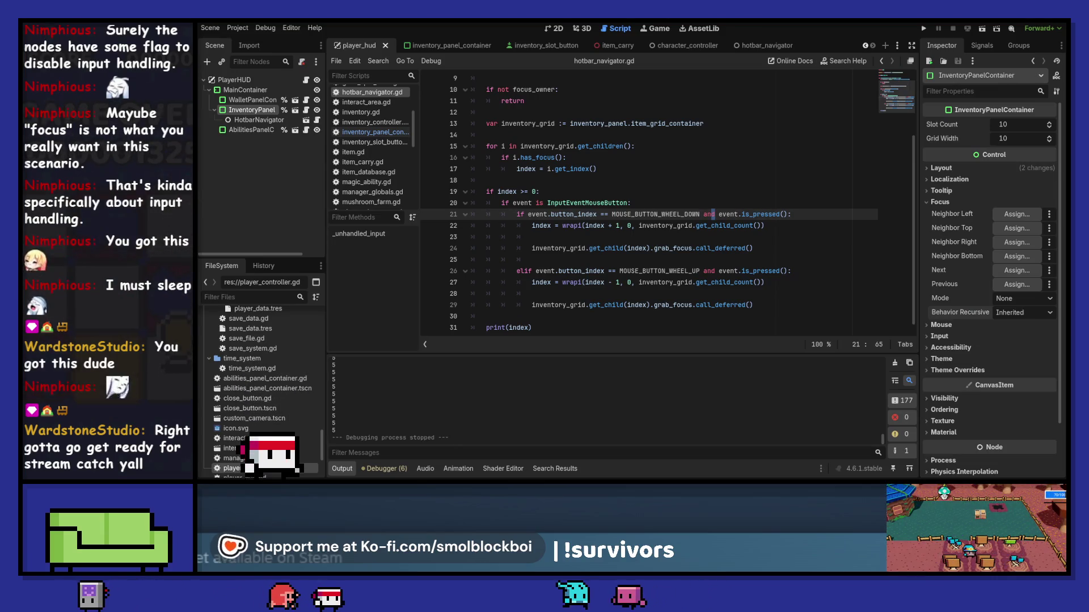
pyautogui.click(924, 29)
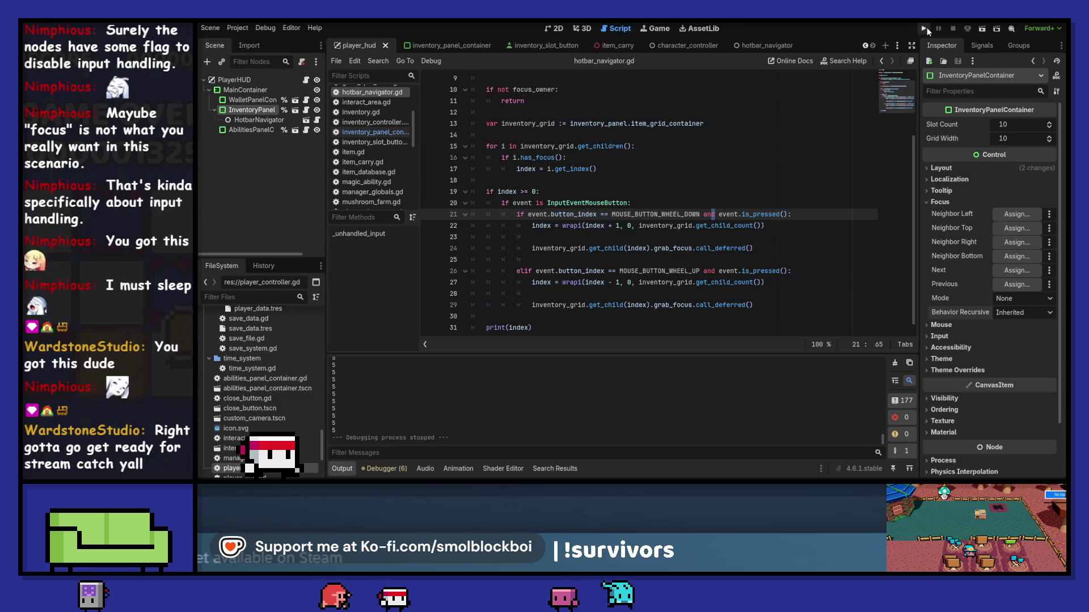
pyautogui.click(639, 289)
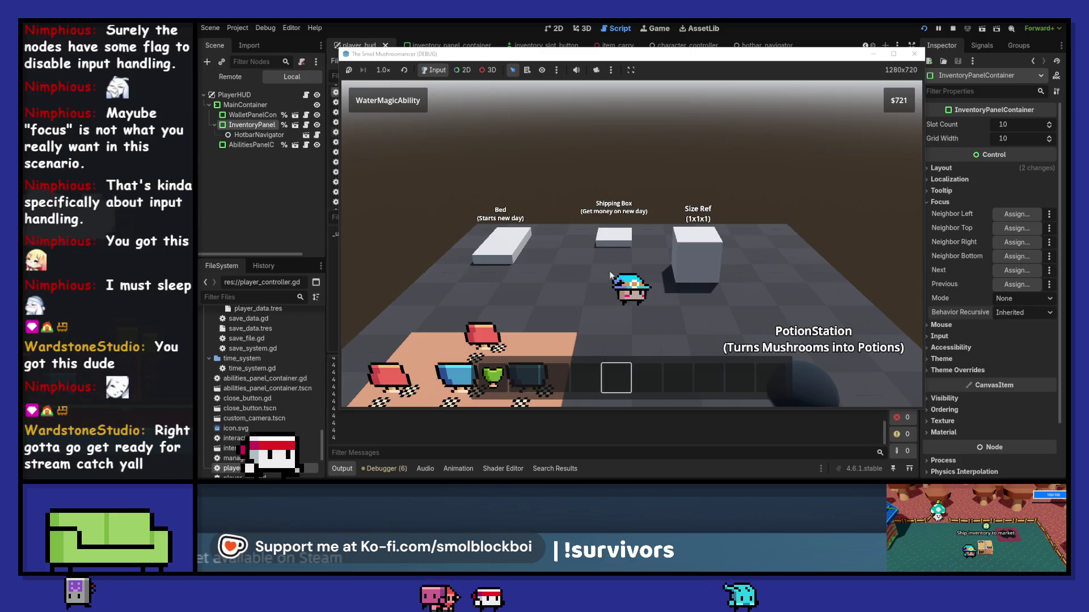
pyautogui.click(917, 58)
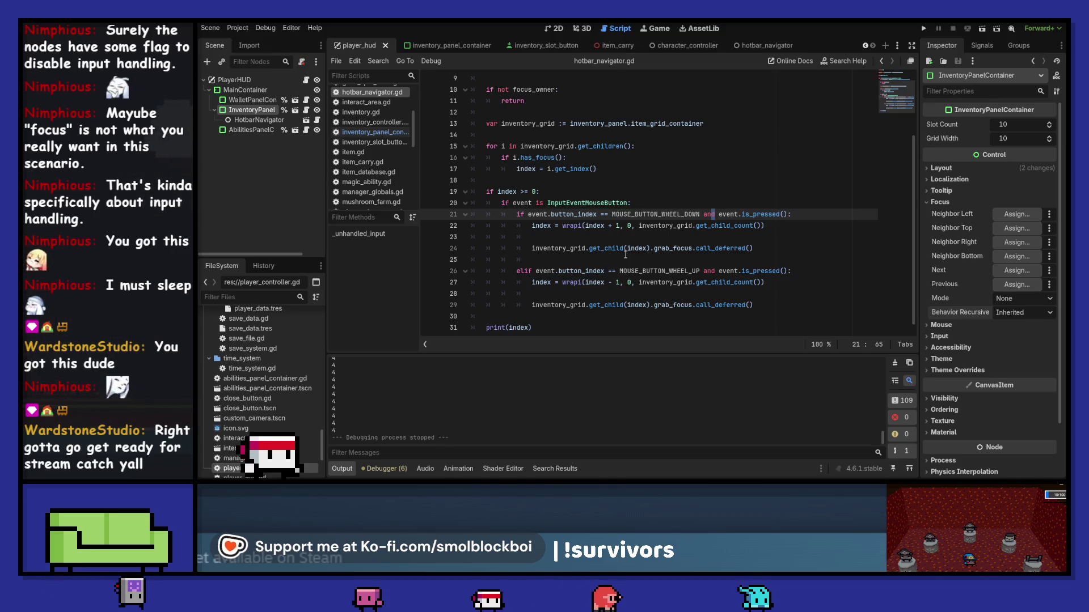
pyautogui.scroll(3, 625, 255)
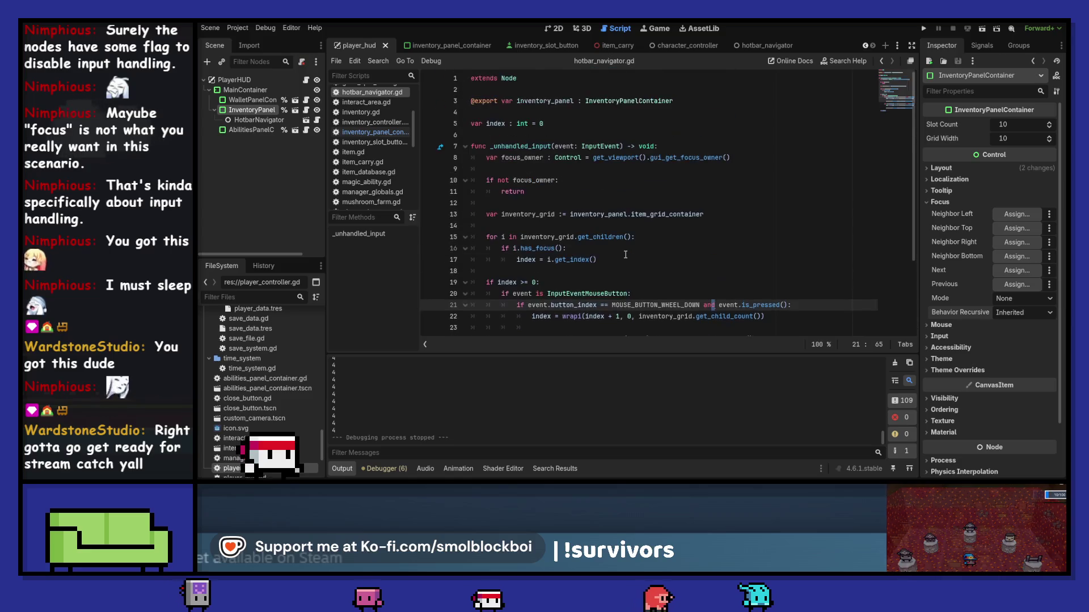
# Indent print(index) on line 31 one level into the index check.
pyautogui.scroll(-3, 625, 255)
pyautogui.write('print(index)')
pyautogui.click(513, 318)
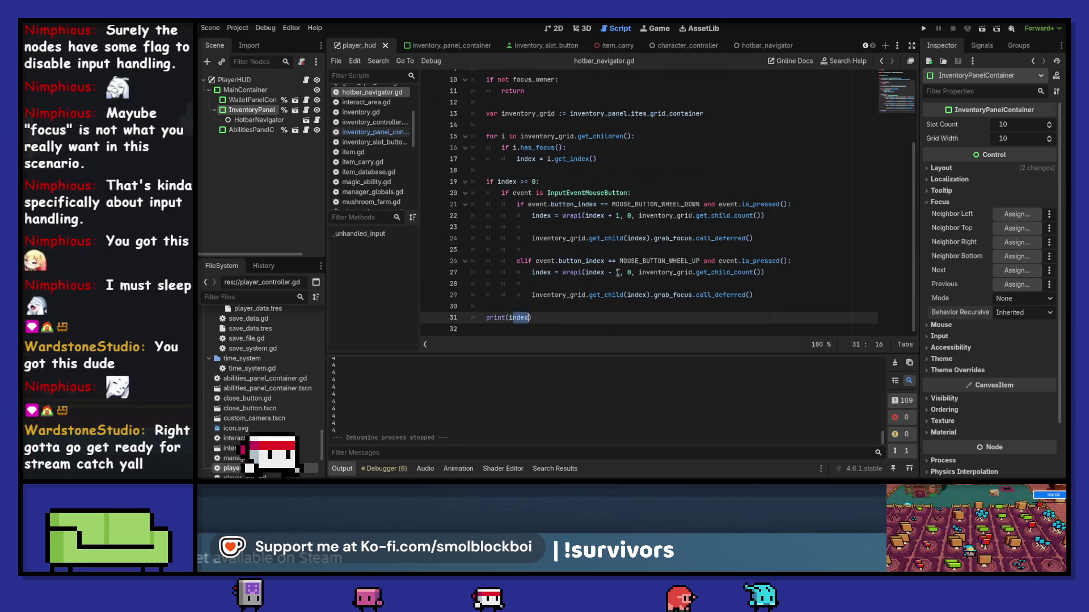
pyautogui.press('Tab')
pyautogui.click(620, 261)
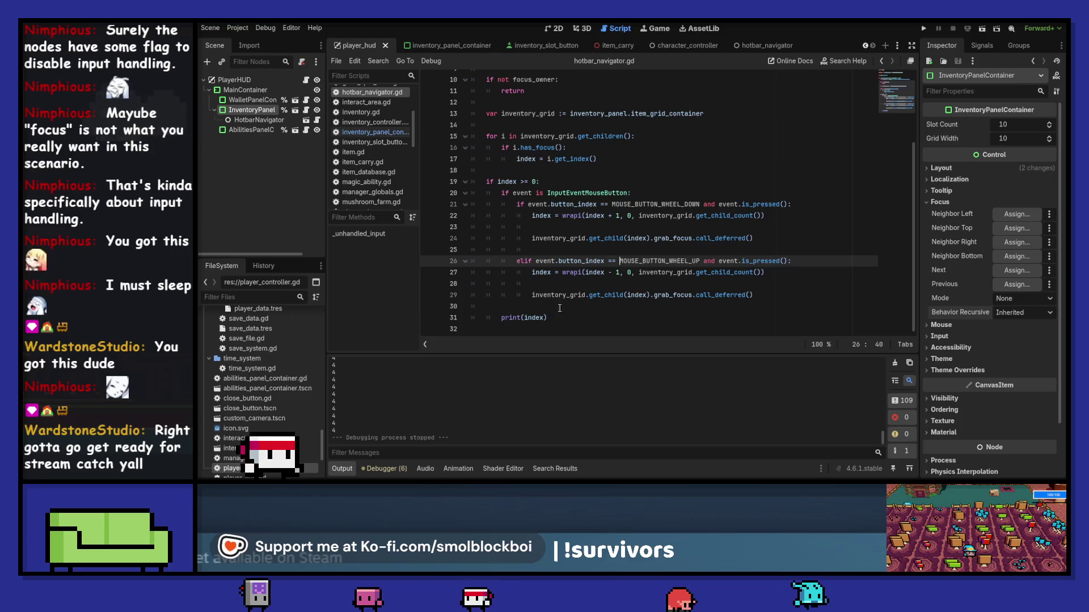
pyautogui.click(536, 308)
# Run the game, load the hotbar level, focus a hotbar slot, then stop the game.
pyautogui.press('F5')
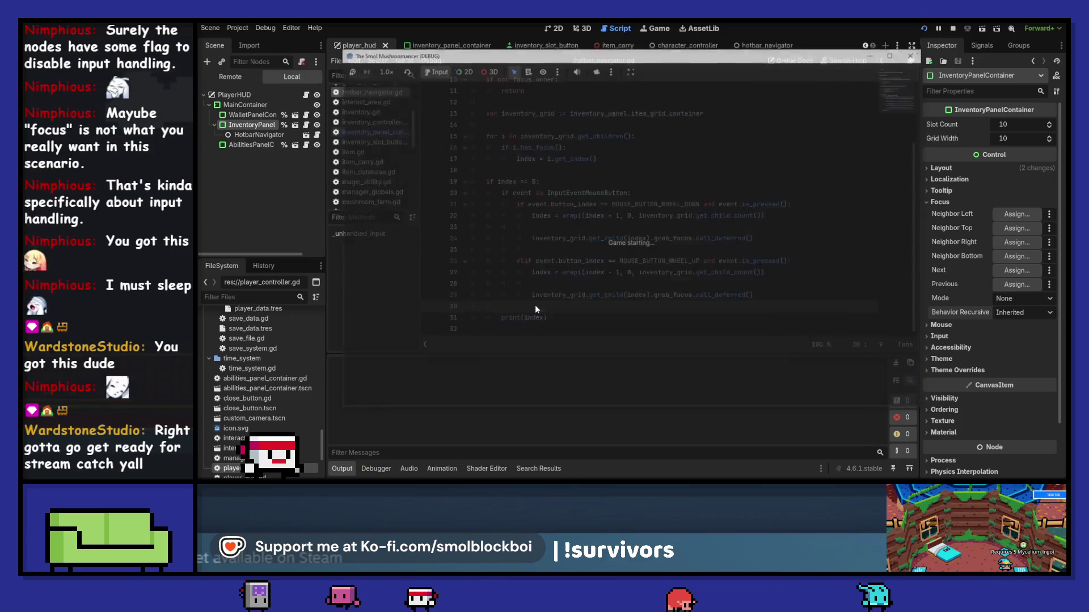
pyautogui.click(693, 277)
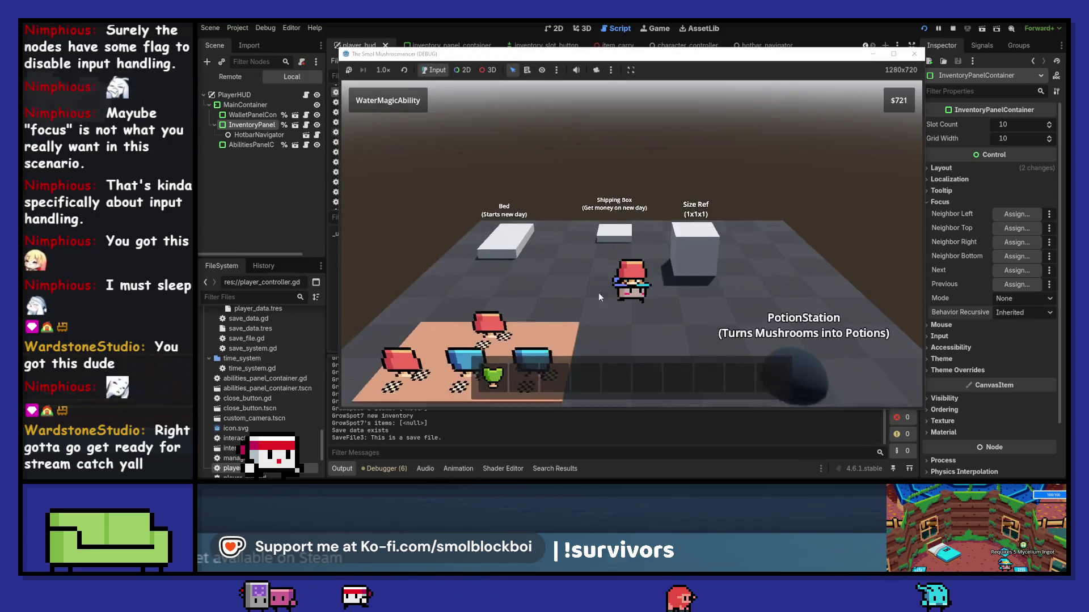
pyautogui.click(606, 368)
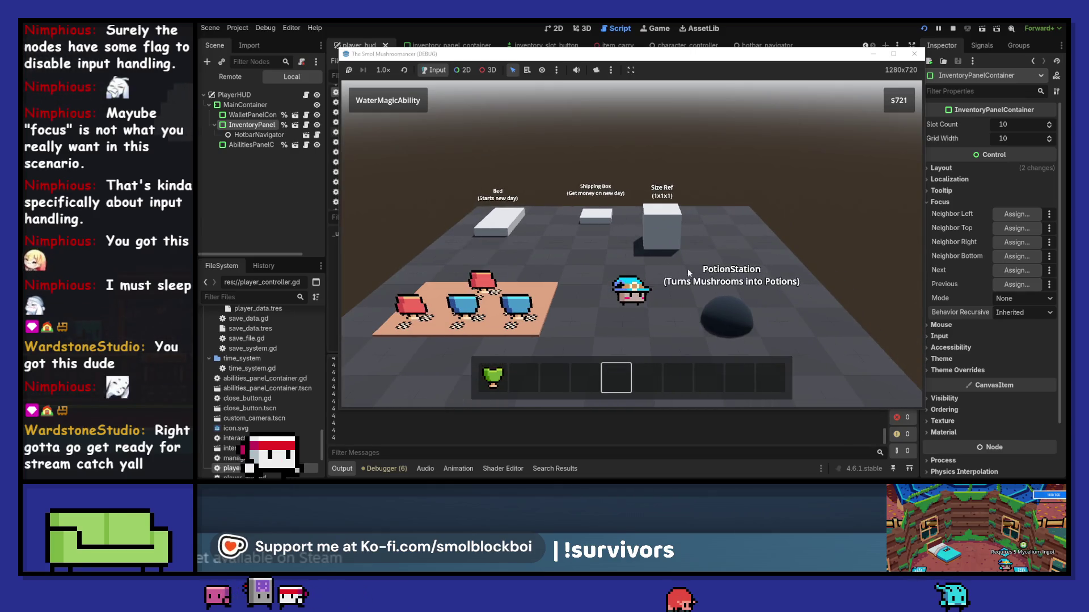
pyautogui.press('F8')
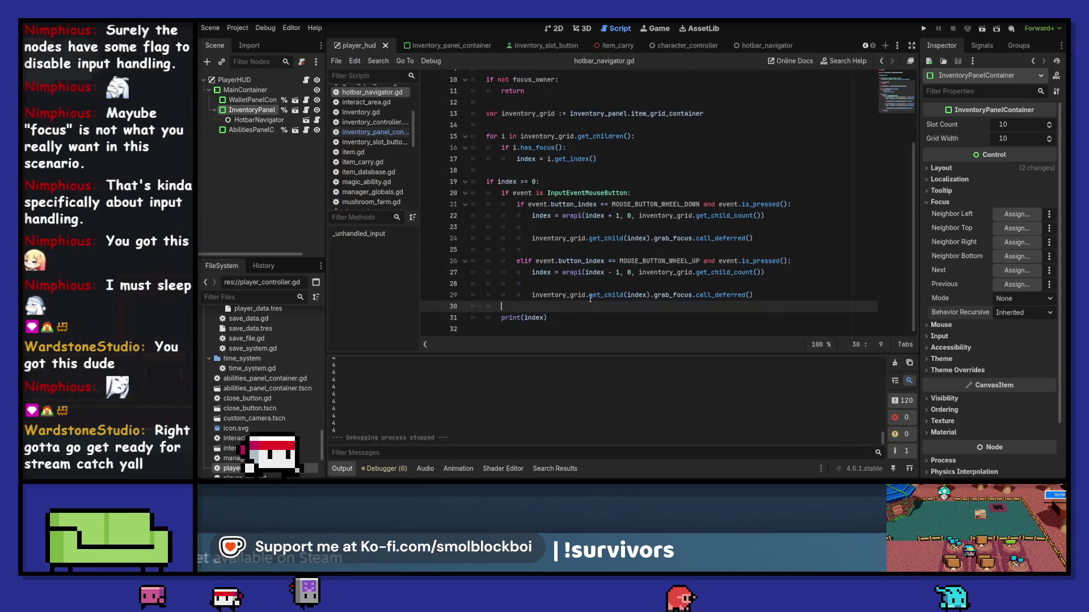
pyautogui.moveTo(541, 318)
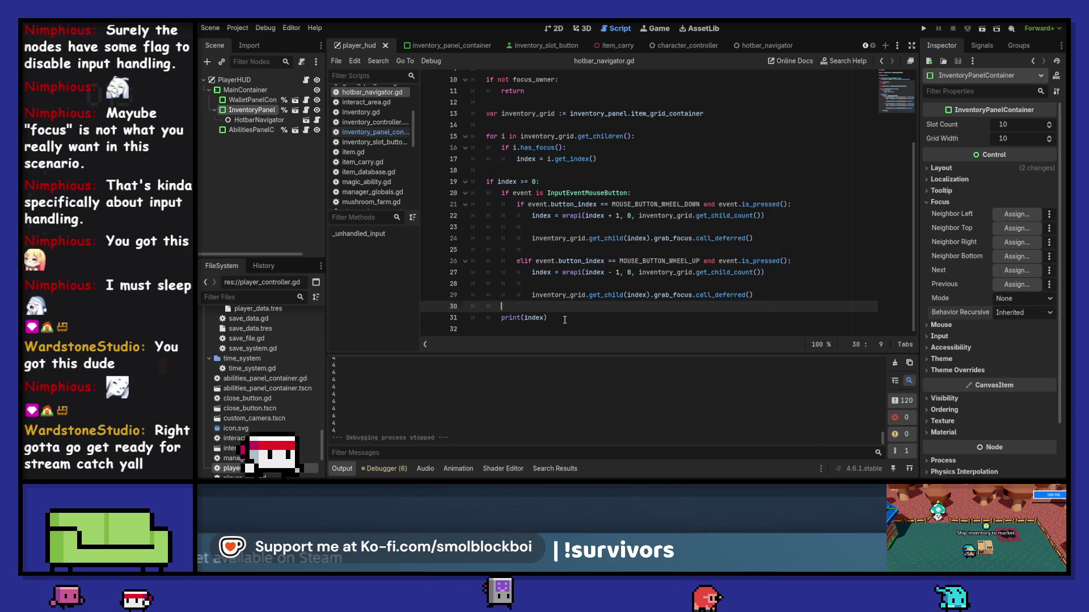
# Cut the print(index) line and paste it after the first grab_focus call.
pyautogui.click(564, 319)
pyautogui.hotkey('shift', 'Home')
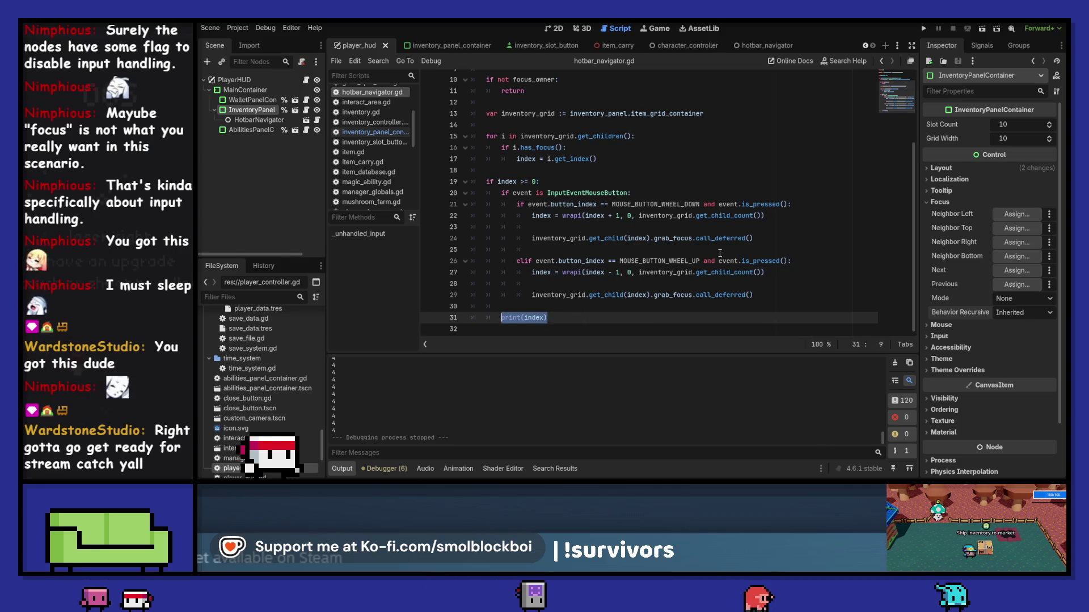
pyautogui.hotkey('ctrl', 'x')
pyautogui.click(714, 247)
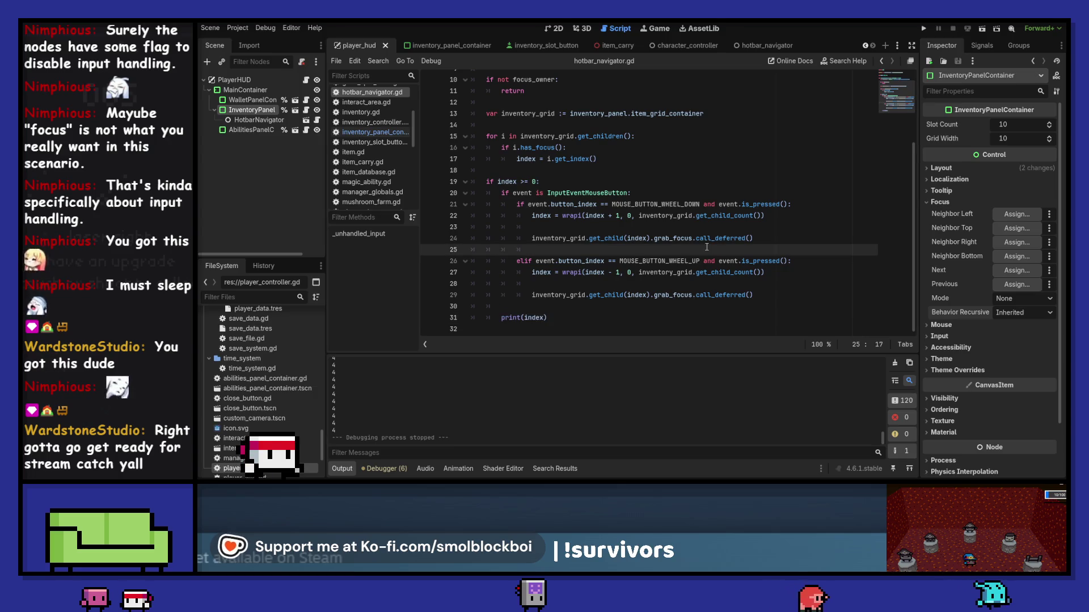
pyautogui.press('Return')
pyautogui.hotkey('ctrl', 'v')
# Add print(index) after the second grab_focus call, remove the leftover original, and launch the game.
pyautogui.press('Return')
pyautogui.press('Down')
pyautogui.press('Down')
pyautogui.press('Down')
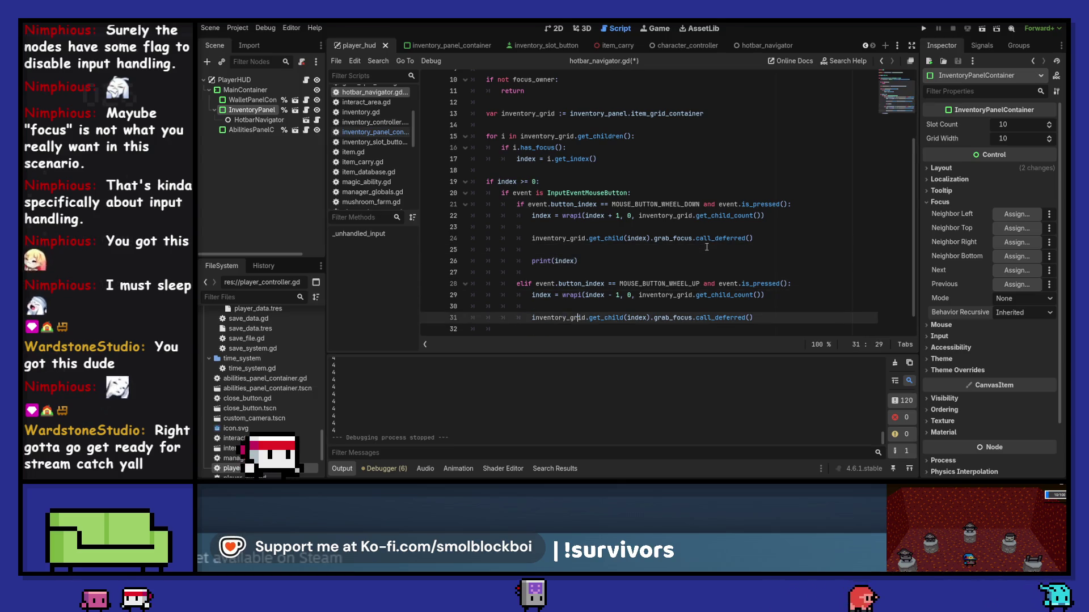
pyautogui.press('Down')
pyautogui.press('Down')
pyautogui.press('Down')
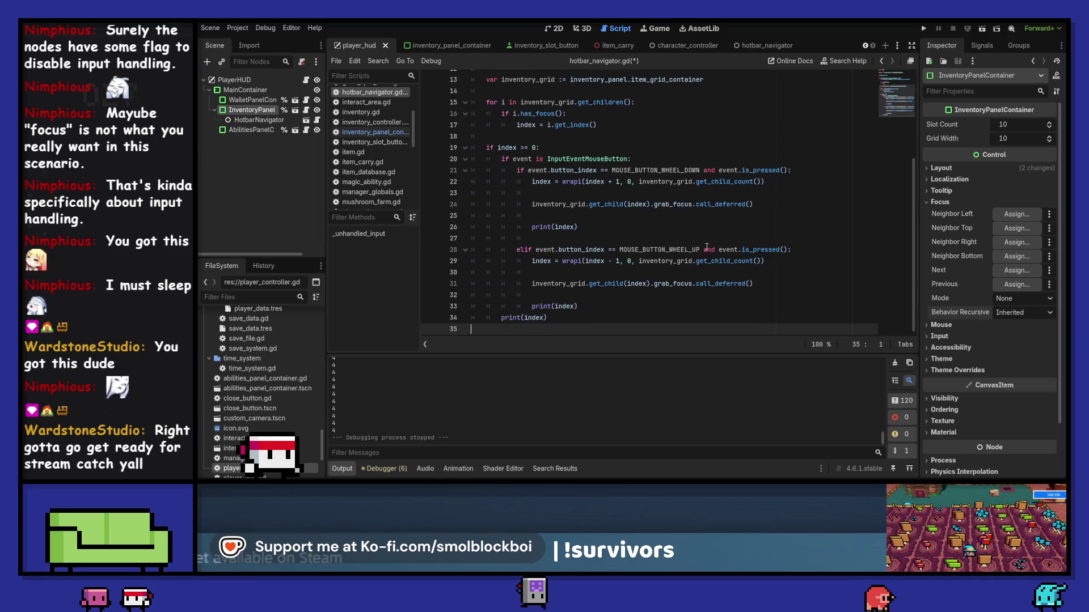
pyautogui.press('Left')
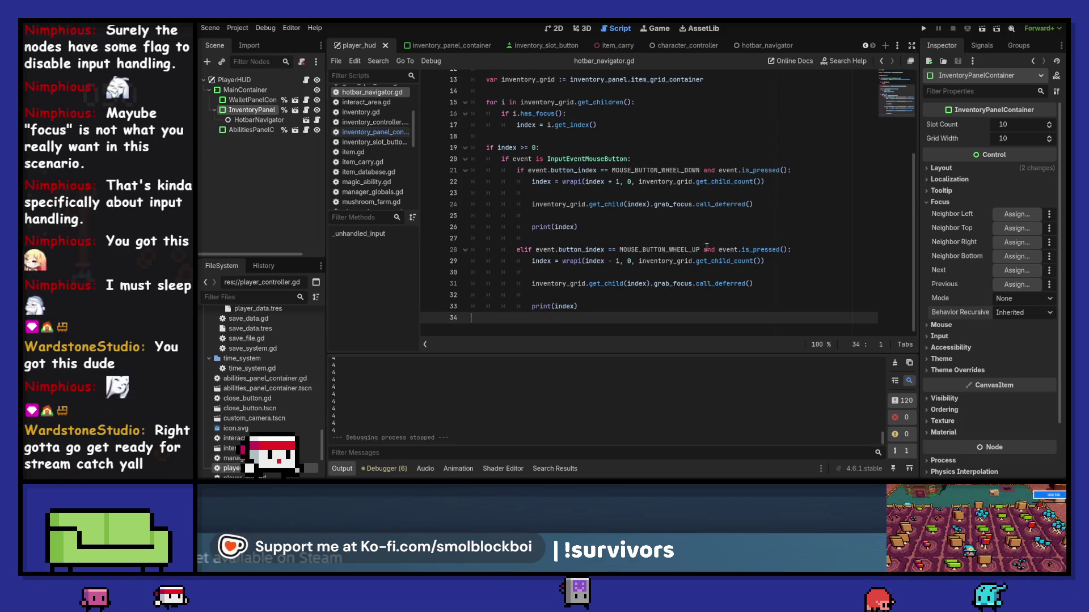
pyautogui.press('F5')
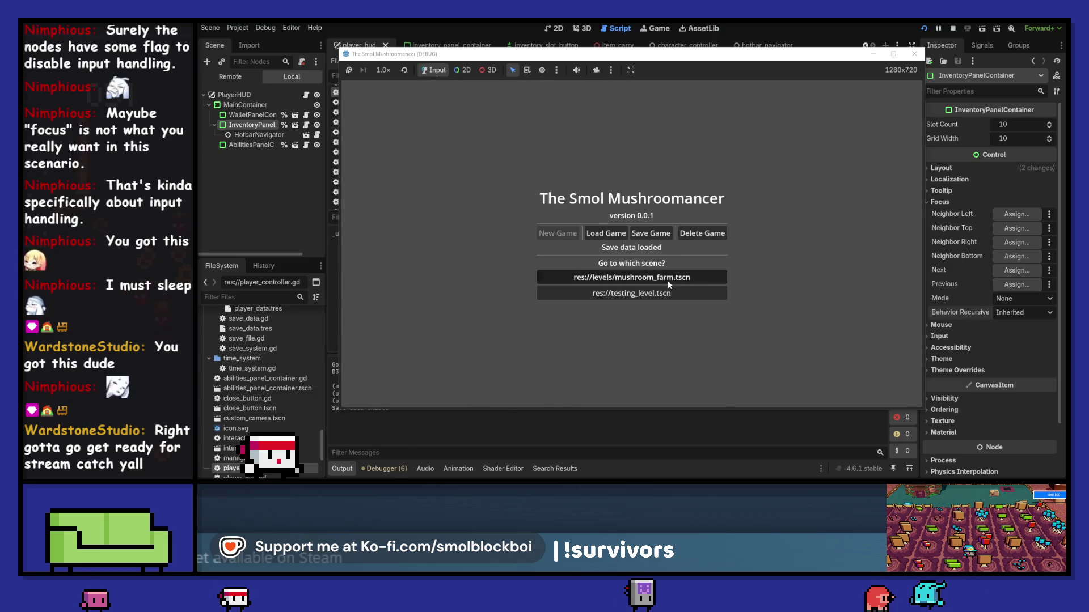
# Test wheel scrolling in mushroom_farm.tscn, which prints indices 9, 8, 7, 6, then stop the game and save the script.
pyautogui.click(668, 278)
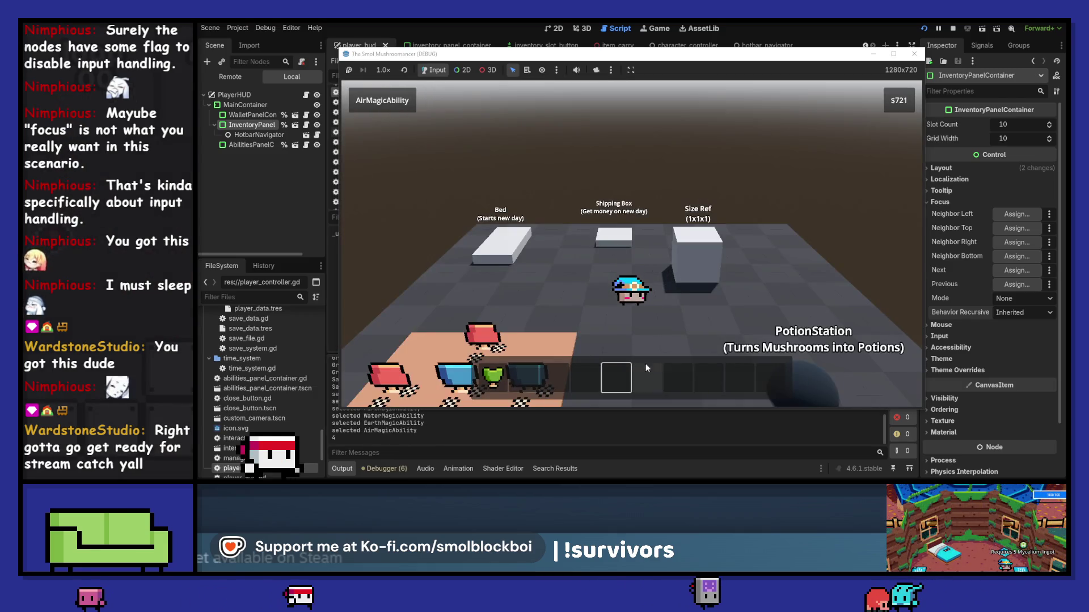
pyautogui.scroll(-2, 677, 294)
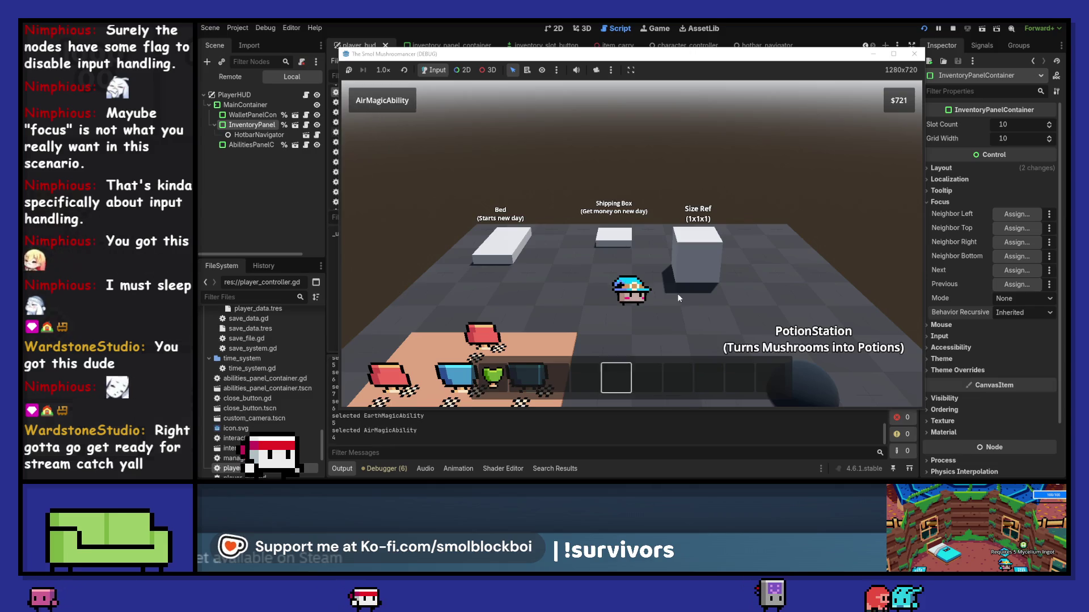
pyautogui.scroll(1, 677, 293)
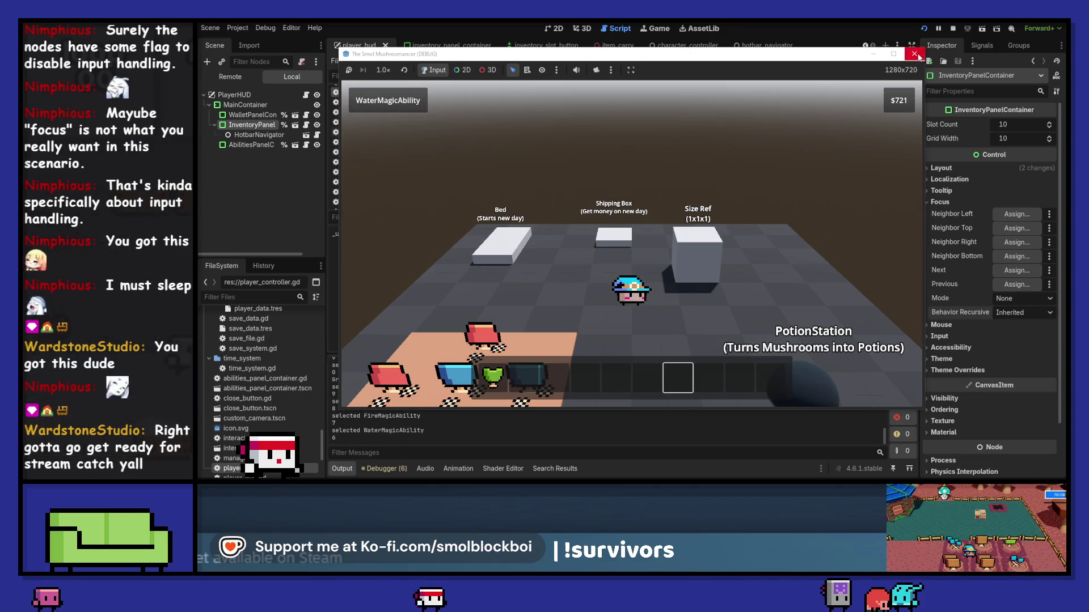
pyautogui.press('F8')
pyautogui.hotkey('ctrl', 's')
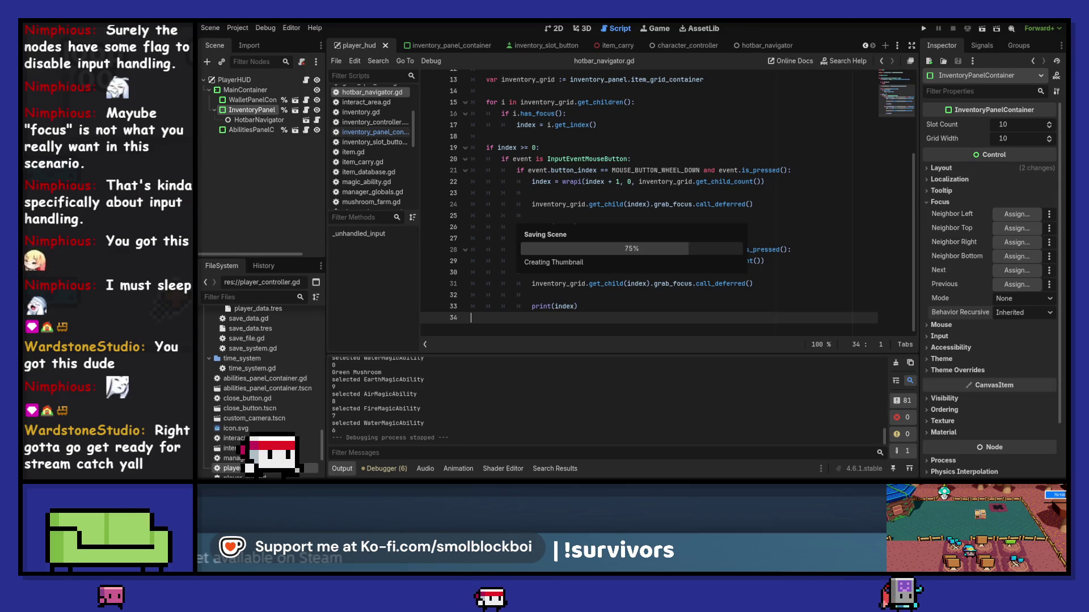